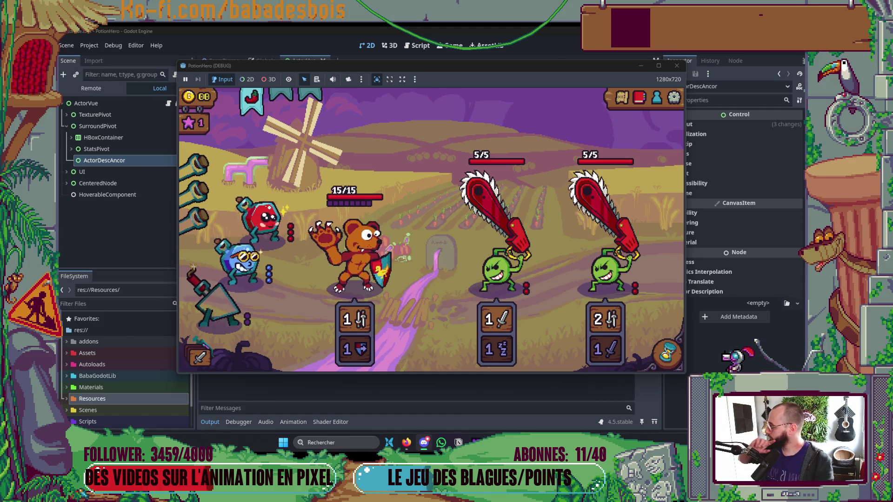
Check the enemies' and hero's description cards, then stop the running game with F8
mouse_move(500, 260)
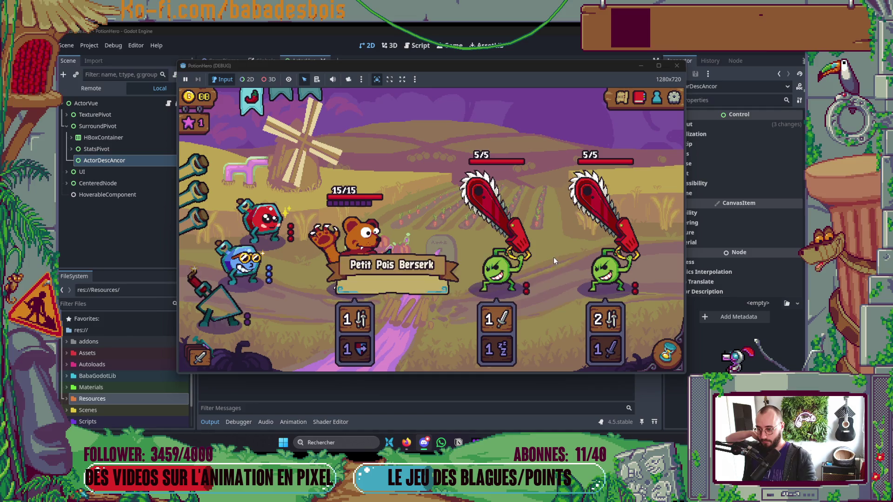
mouse_move(505, 299)
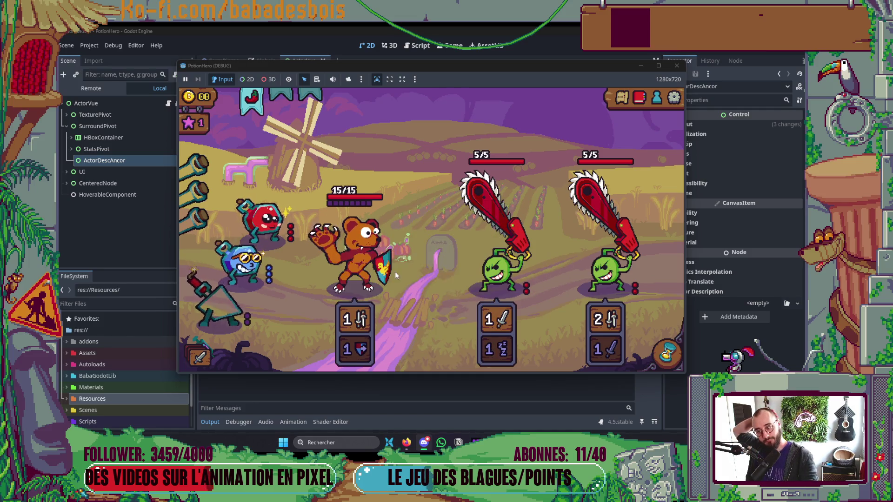
mouse_move(356, 274)
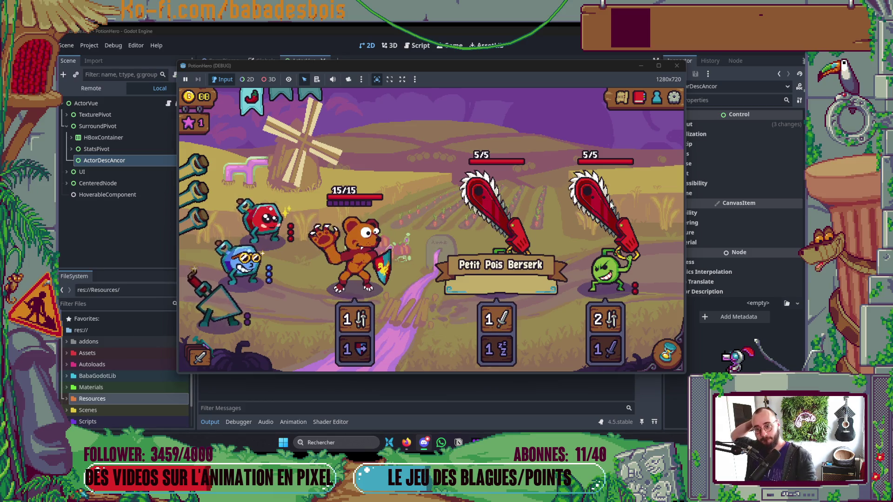
key("F8")
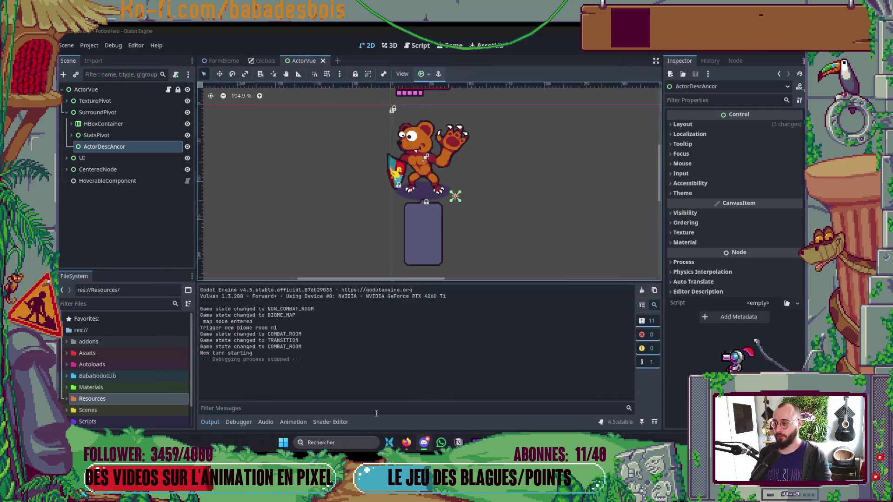
Collapse the output log, recentre the bear actor in the 2D view, and deselect ActorDescAncor
left_click(209, 423)
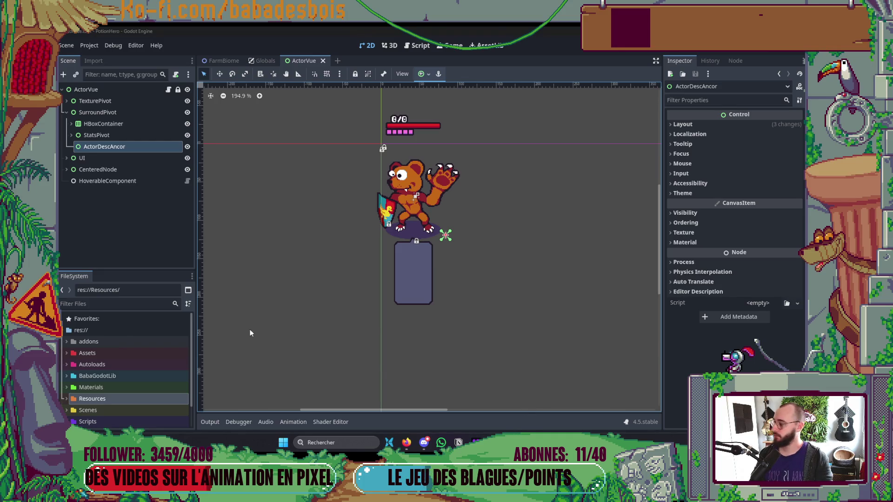
left_click_drag(381, 330, 360, 336)
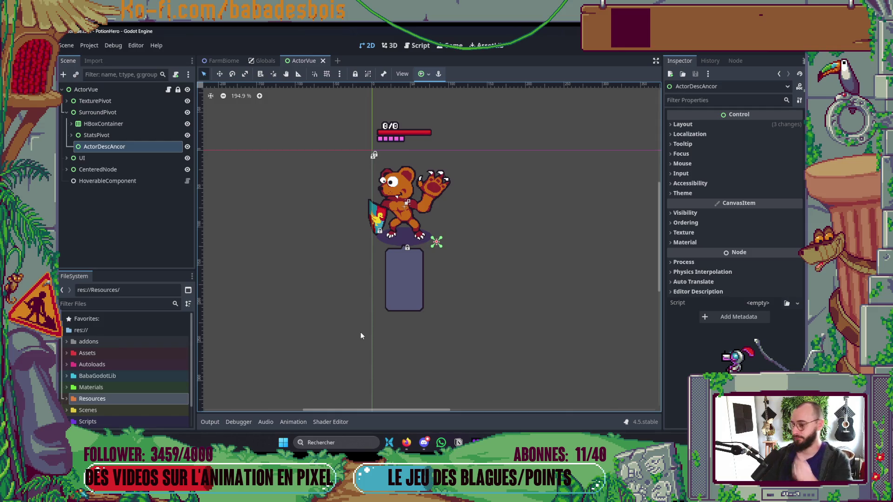
left_click(356, 334)
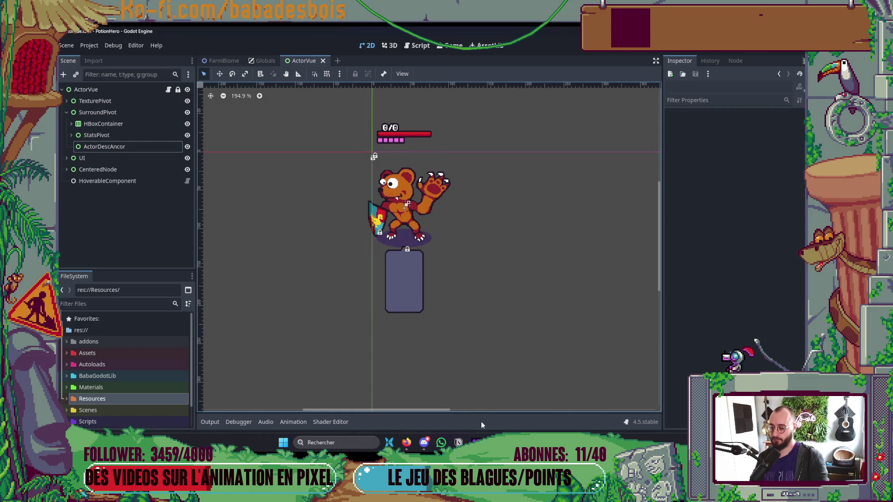
left_click(407, 444)
scroll(493, 293, "down", 3)
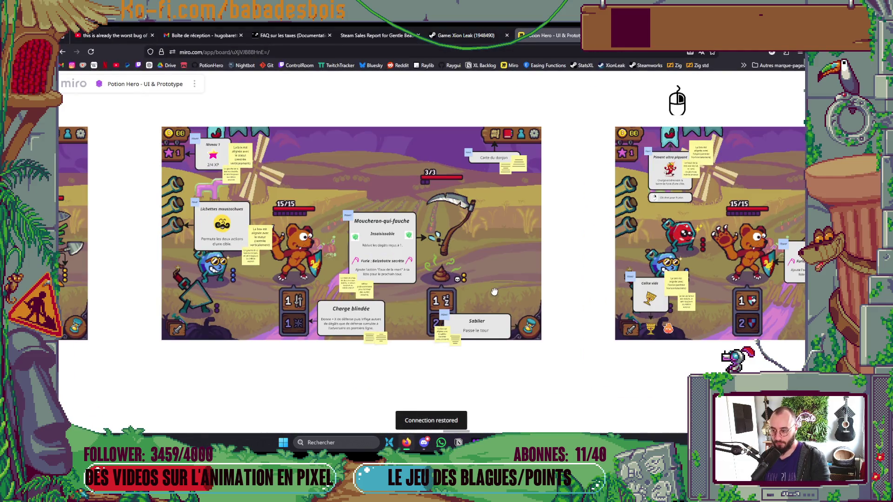
scroll(465, 307, "right", 5)
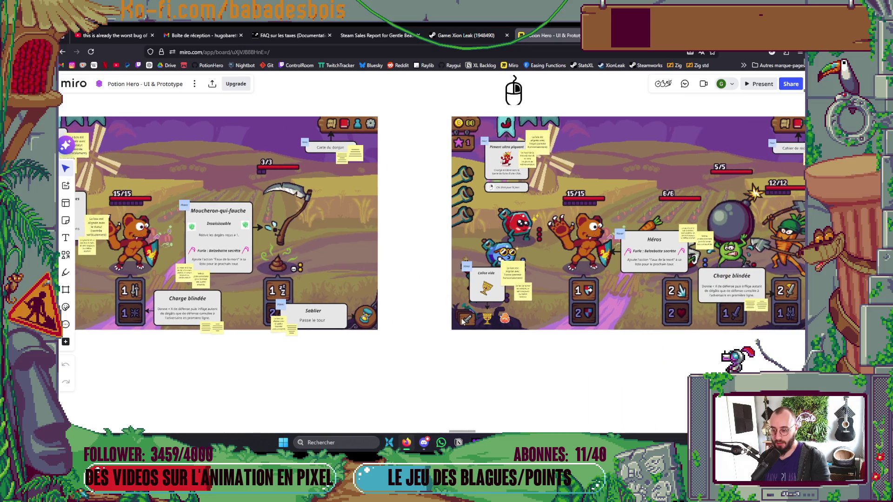
key("alt+Tab")
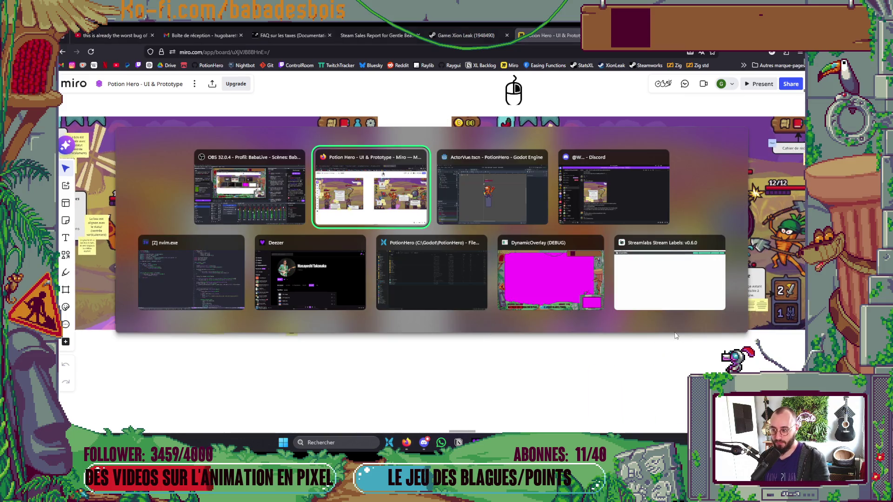
scroll(329, 362, "down", 3)
scroll(397, 317, "down", 2)
scroll(595, 323, "left", 1)
scroll(208, 322, "down", 5)
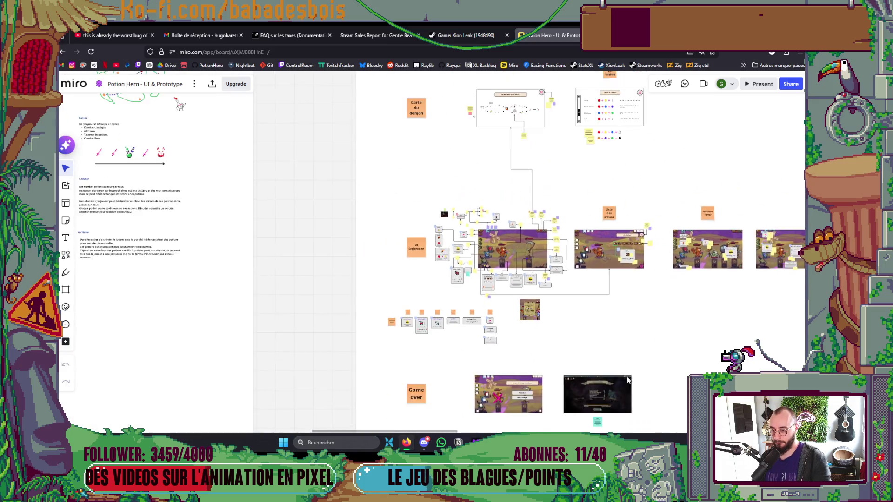
scroll(608, 278, "up", 3)
left_click_drag(610, 303, 595, 236)
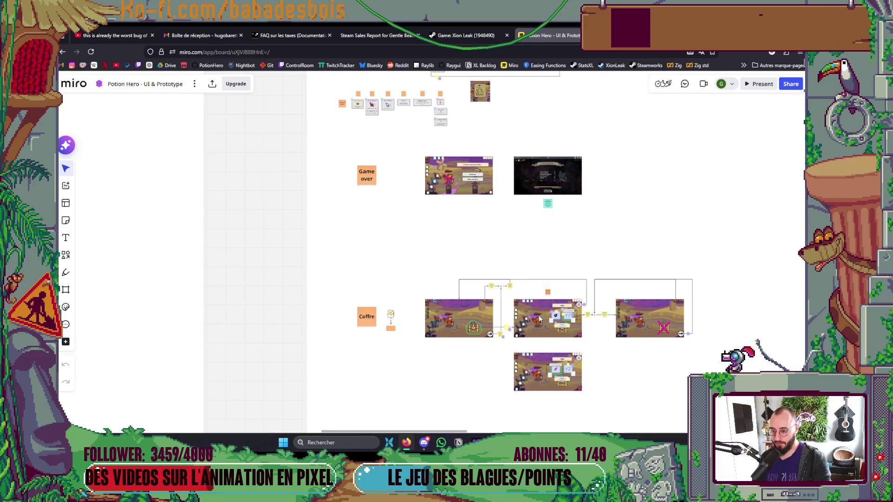
scroll(500, 363, "up", 5)
left_click_drag(614, 321, 525, 251)
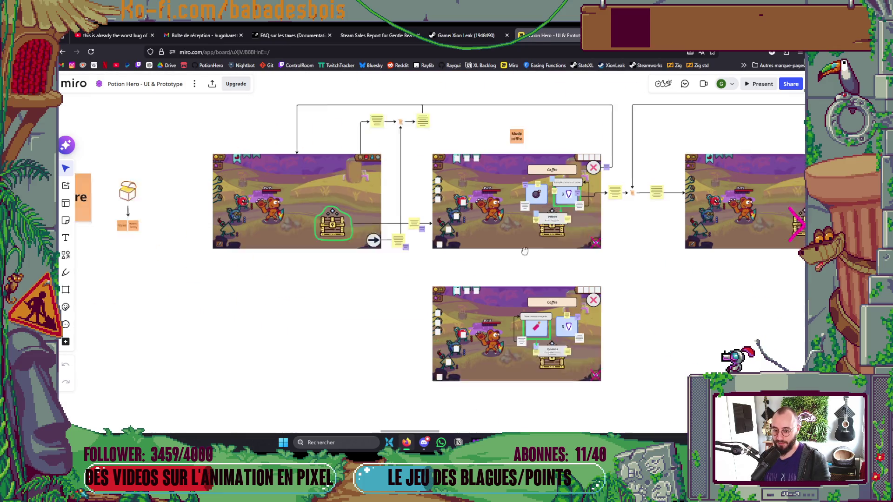
scroll(525, 256, "down", 3)
scroll(650, 204, "up", 3)
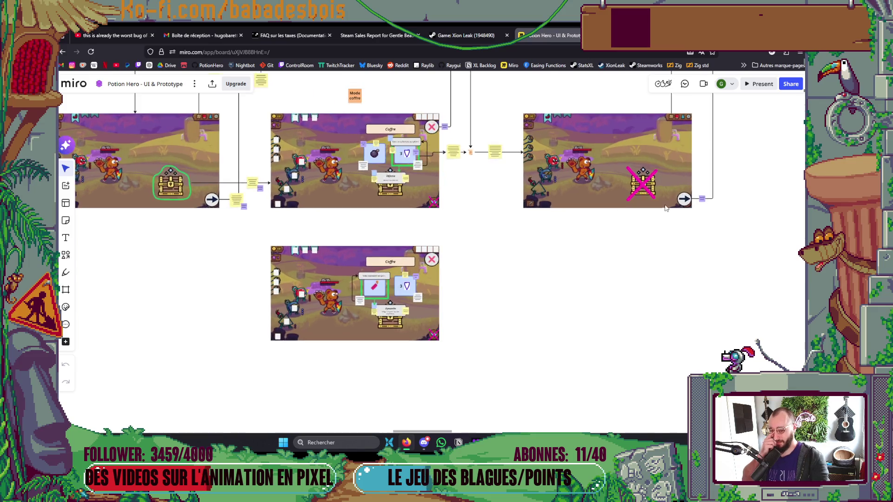
scroll(664, 207, "up", 3)
scroll(665, 208, "down", 6)
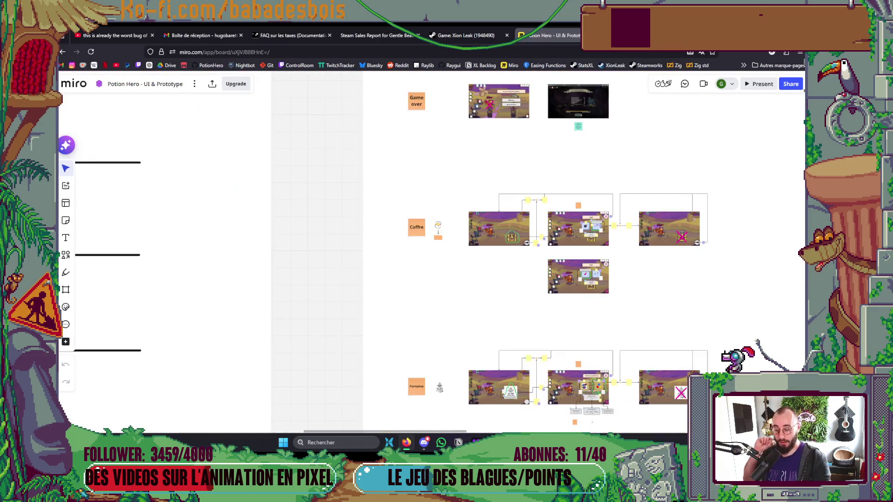
scroll(440, 345, "up", 5)
scroll(439, 345, "right", 7)
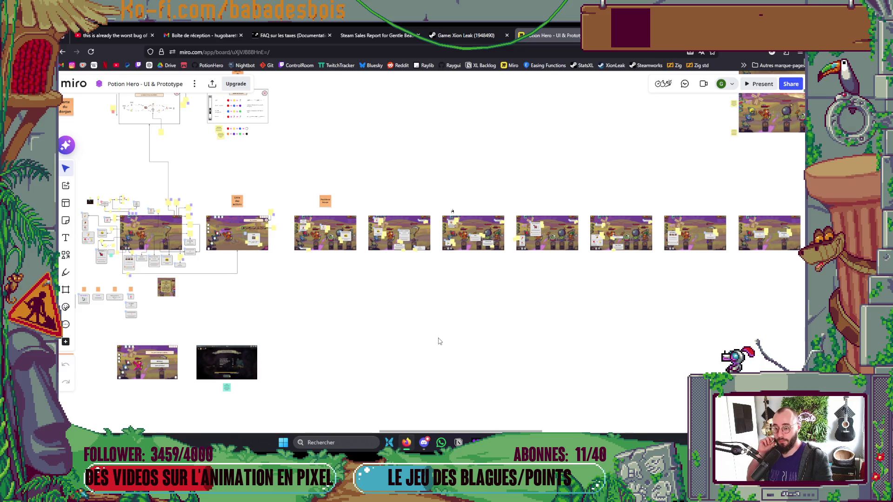
scroll(604, 260, "right", 5)
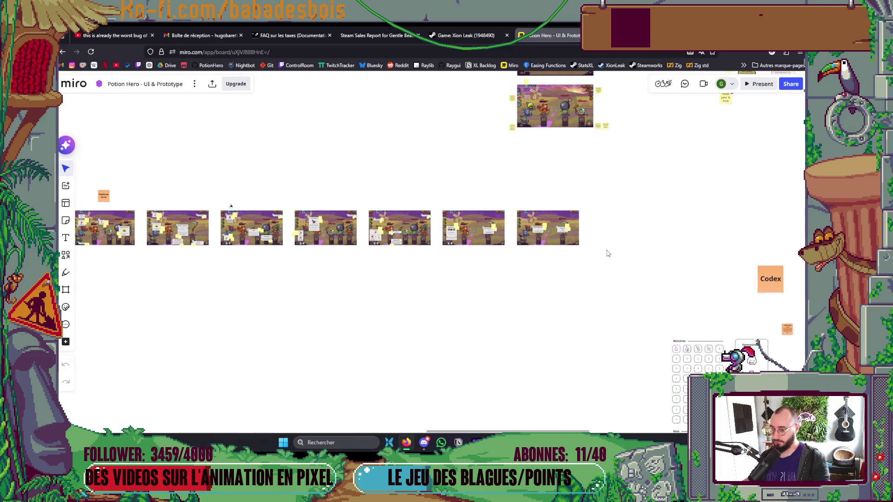
scroll(537, 239, "up", 5)
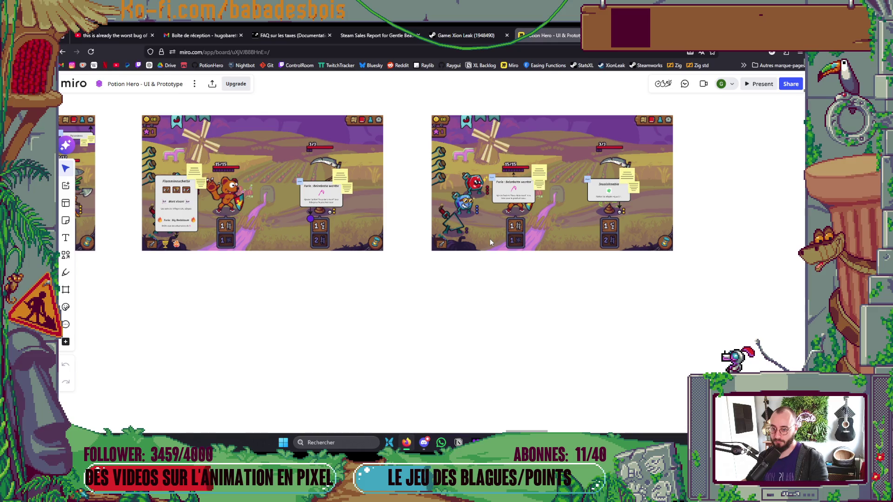
scroll(486, 237, "up", 3)
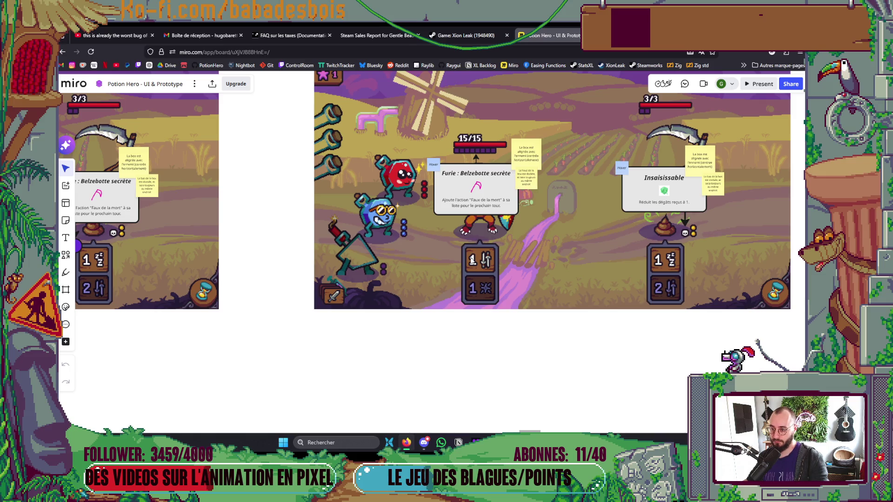
scroll(472, 259, "down", 3)
scroll(482, 205, "up", 5)
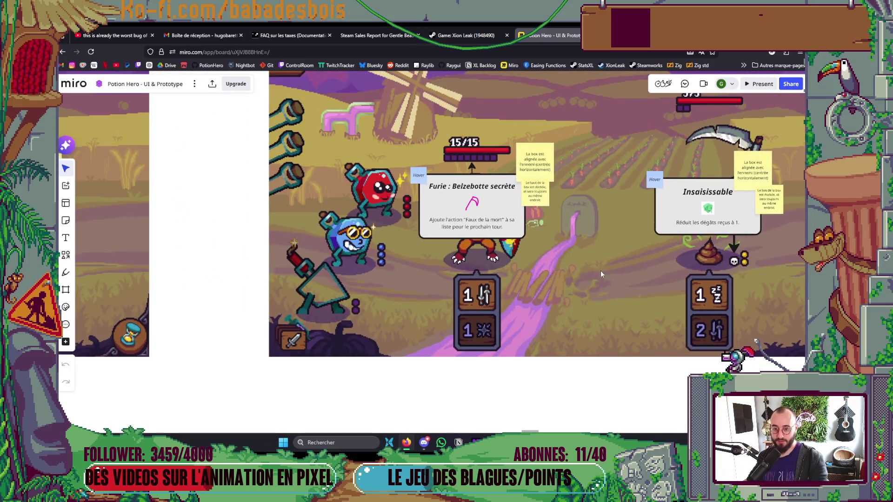
scroll(601, 272, "right", 3)
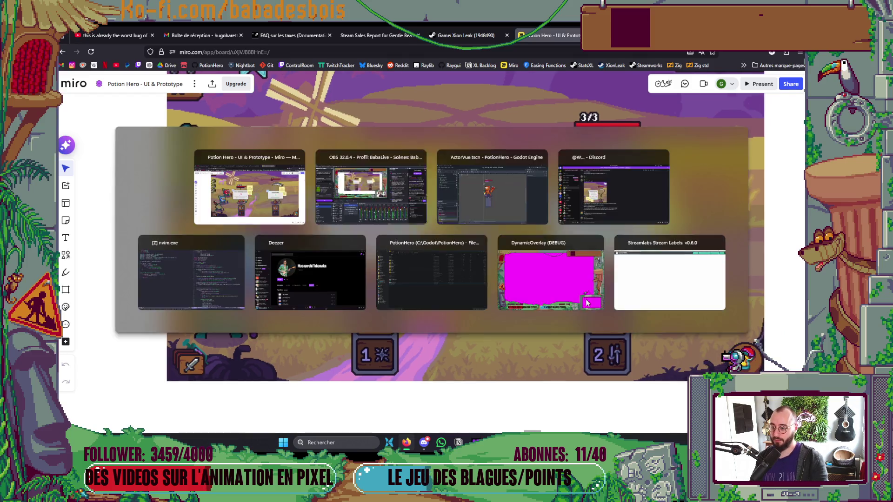
key("alt+Tab")
Run the project with F5, pick combat on the map, and play into the chainsaw pea fight
key("F5")
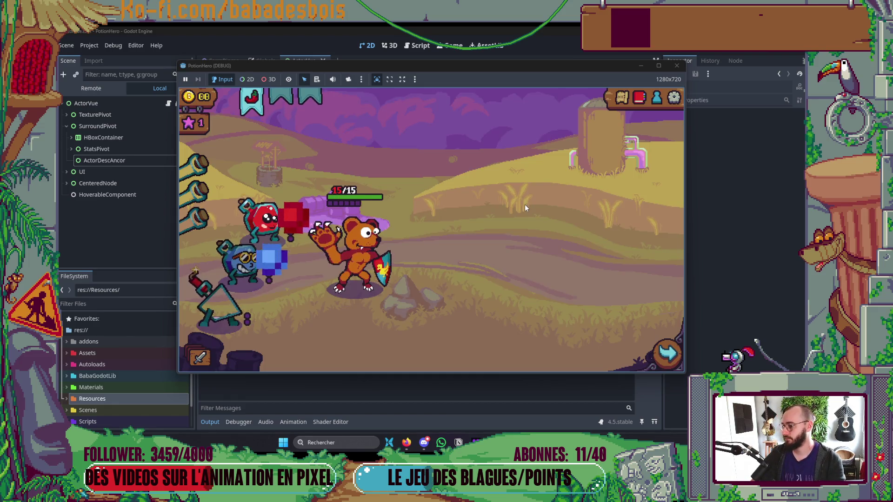
left_click(602, 126)
left_click(274, 268)
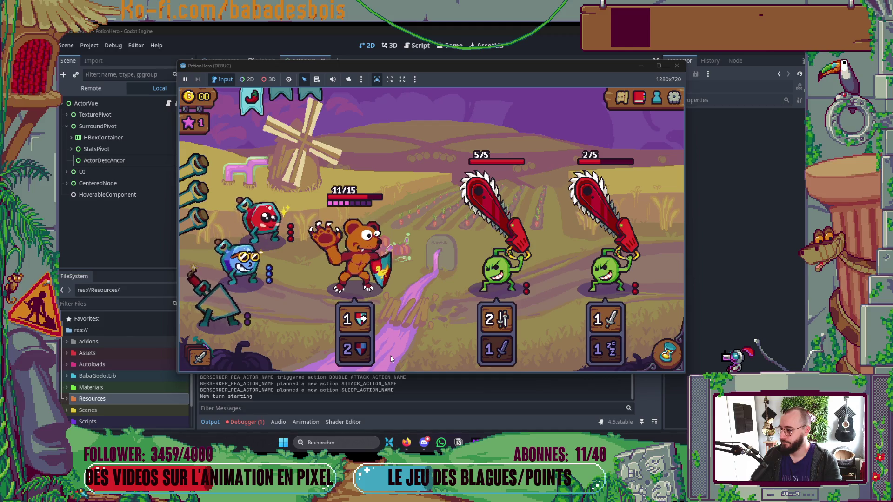
mouse_move(210, 294)
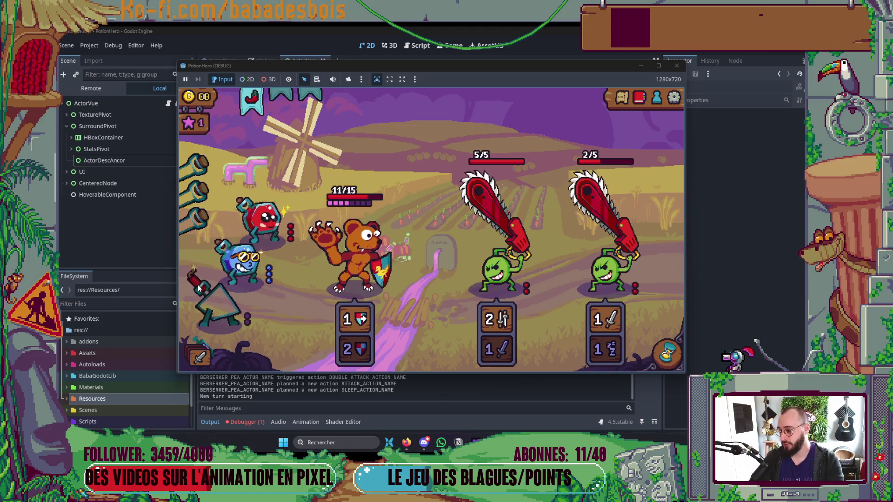
mouse_move(221, 320)
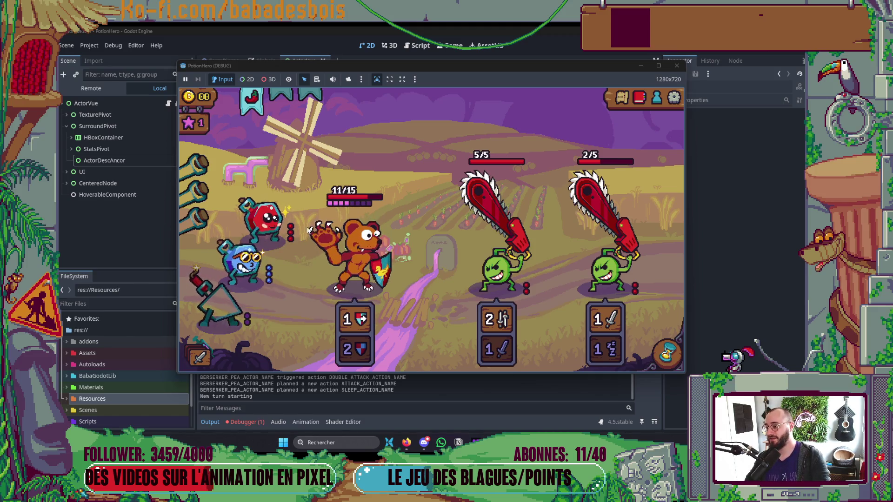
mouse_move(195, 246)
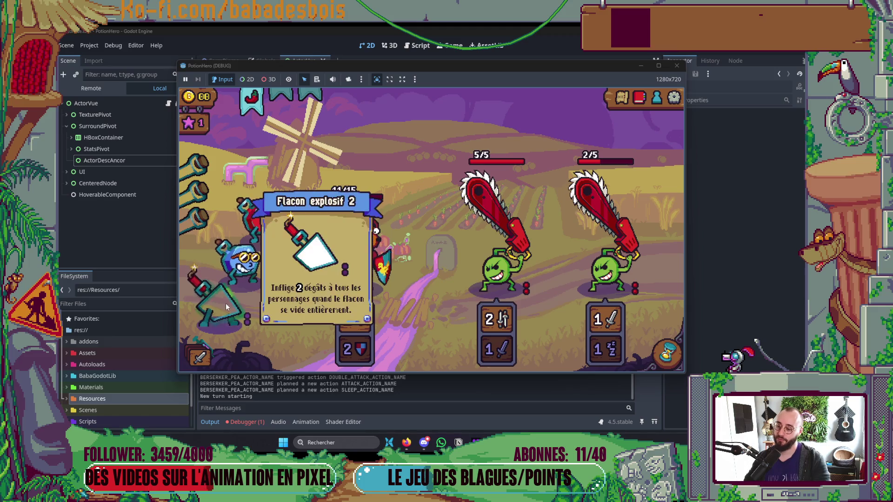
Use the blue potion ally's flask on the bear
mouse_move(379, 249)
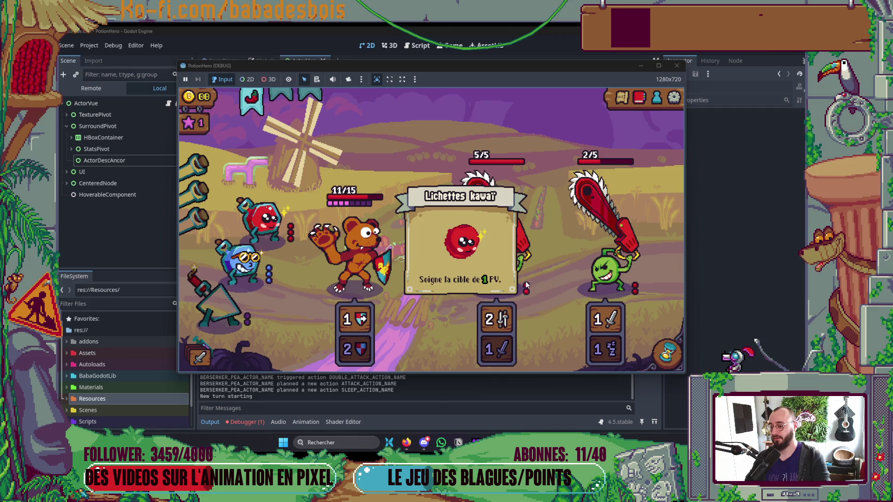
mouse_move(217, 282)
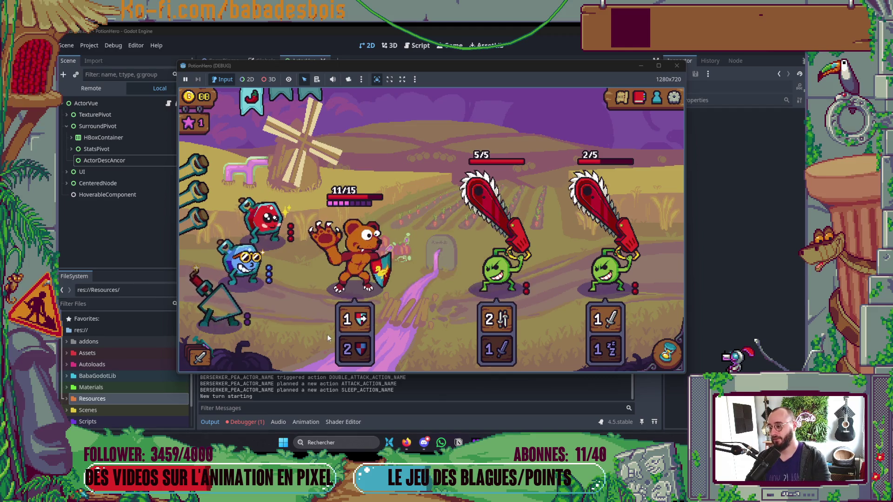
mouse_move(481, 321)
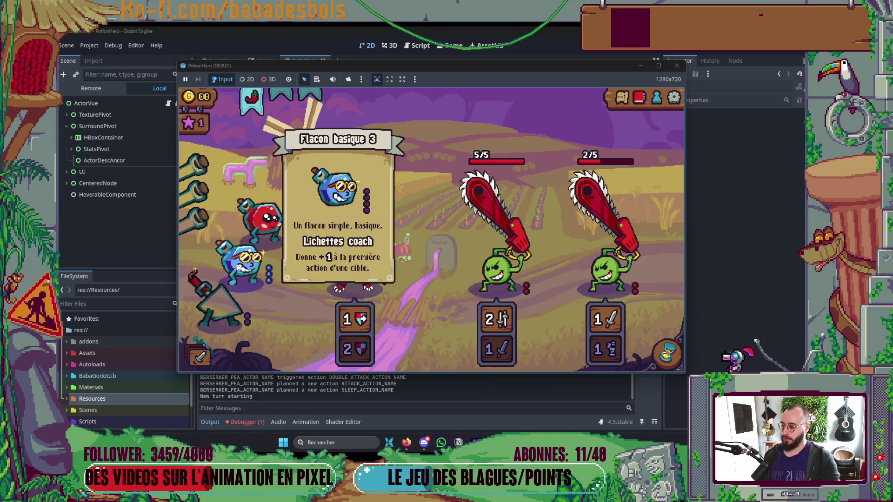
left_click(246, 258)
left_click(336, 258)
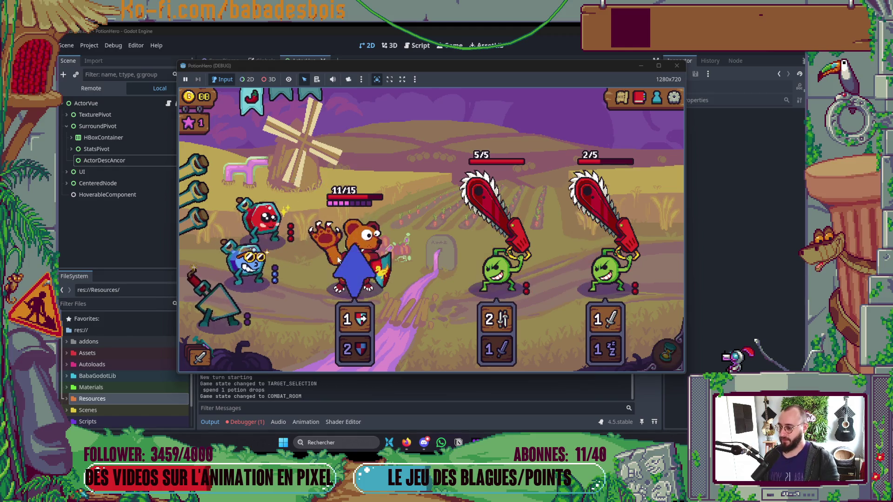
left_click(230, 269)
left_click(354, 246)
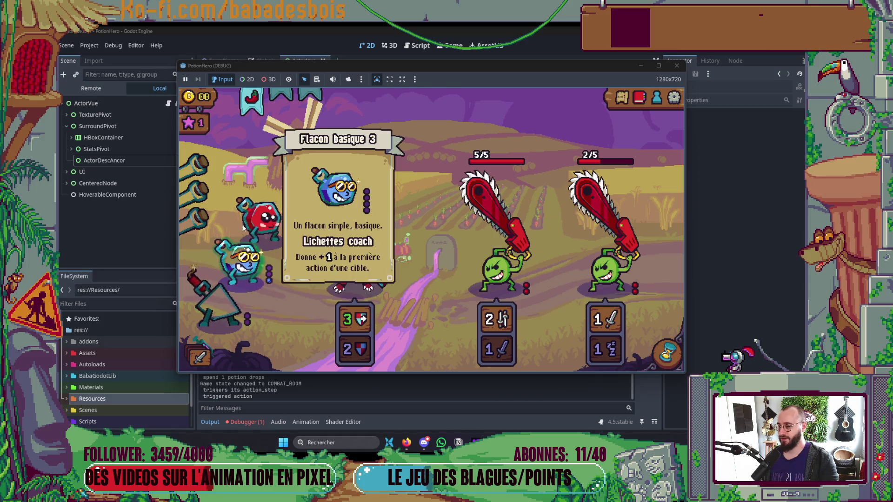
Read the ability info cards of the potions and their pips
mouse_move(246, 210)
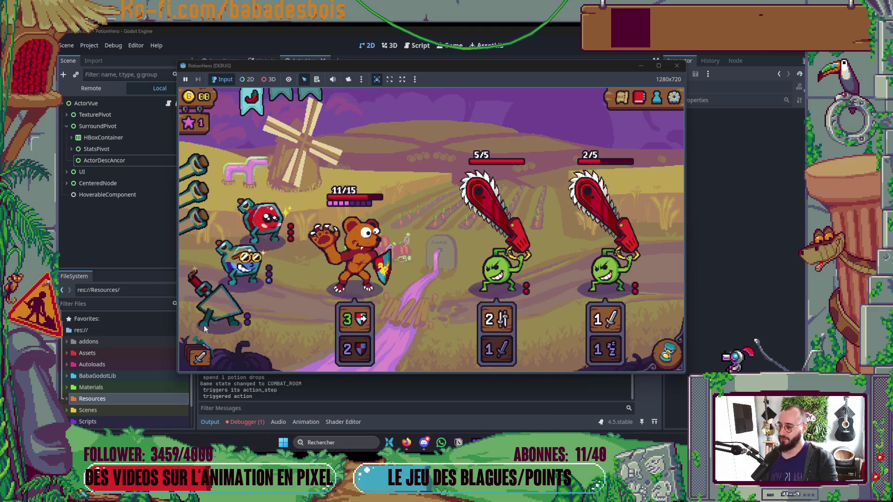
mouse_move(279, 207)
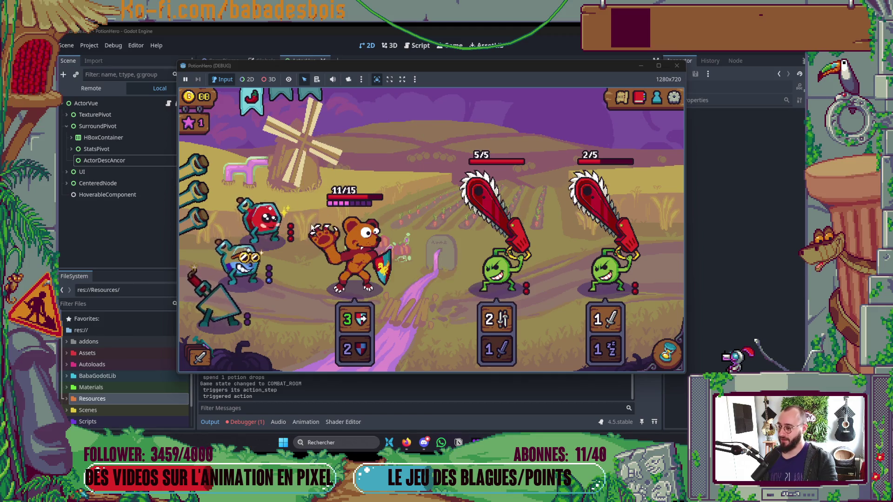
mouse_move(289, 237)
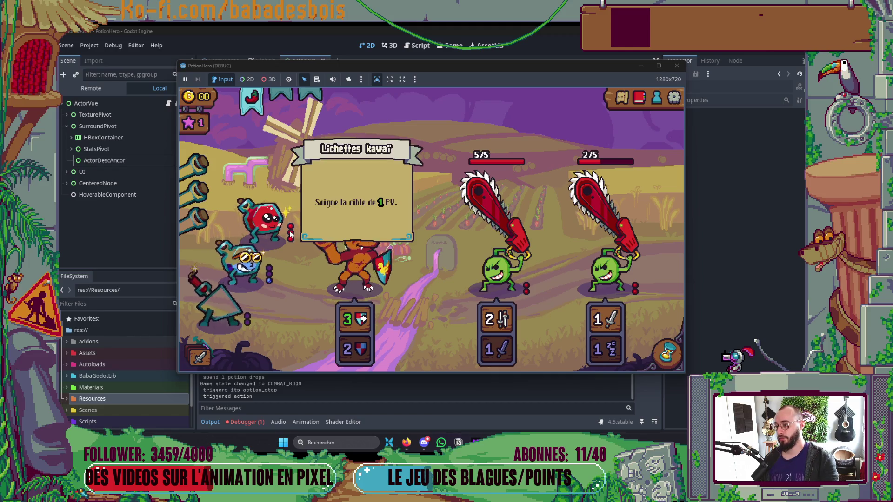
mouse_move(526, 286)
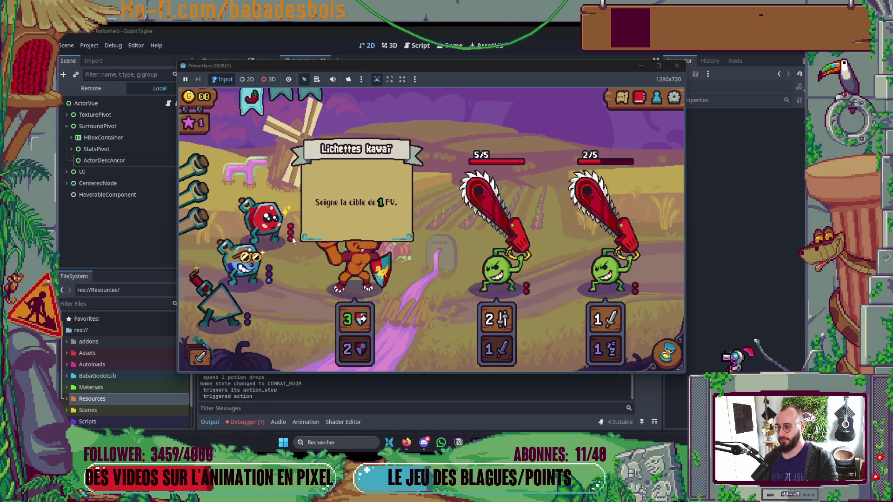
mouse_move(264, 274)
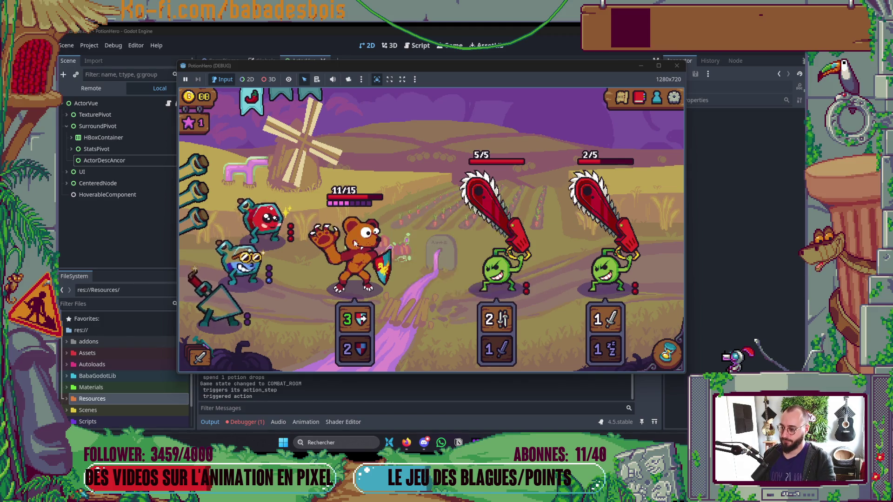
Use the chili item on the bear with Utiliser
left_click(251, 98)
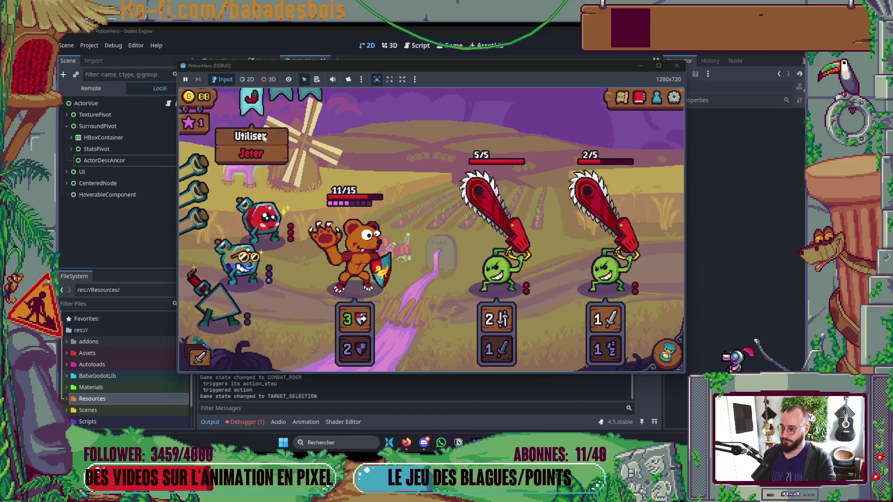
left_click(249, 136)
left_click(333, 247)
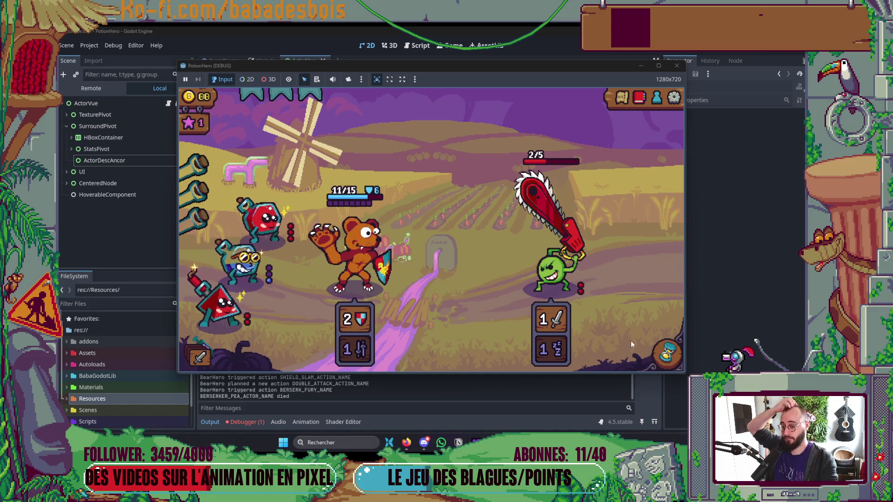
End the turn to win the combat for 1 coin and 1 star, then stop the game
left_click(662, 353)
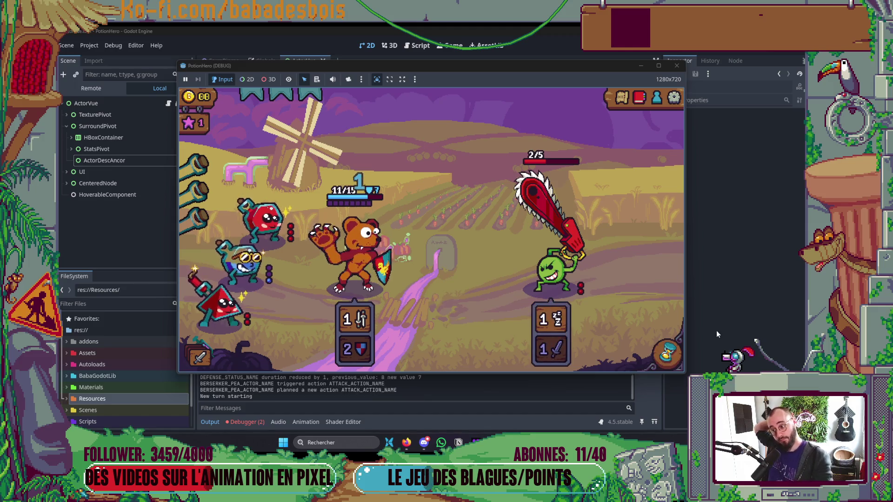
left_click(666, 353)
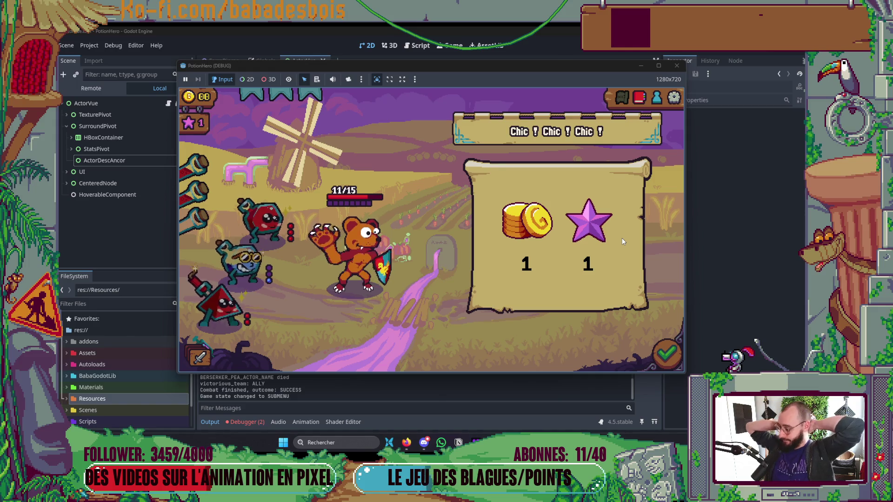
key("F8")
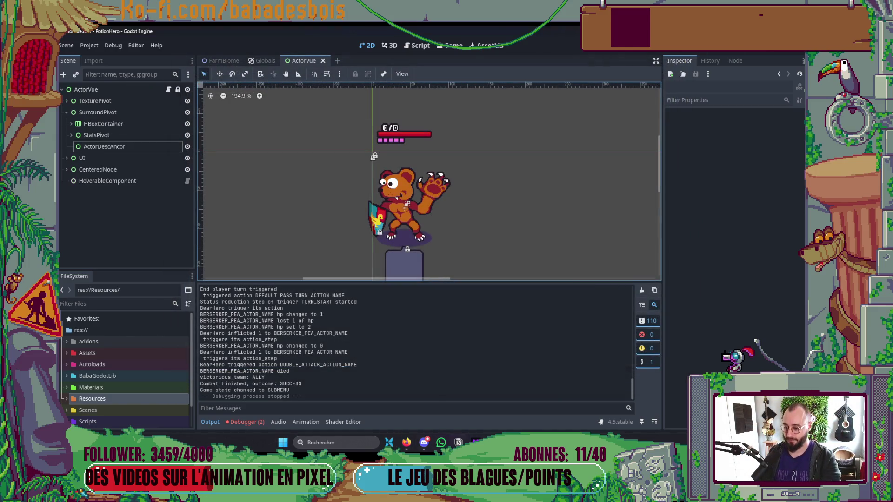
Close the test game, switch to the Neovim terminal, and start a project file search
key("alt+Tab")
key("alt+Tab")
key("alt+Tab")
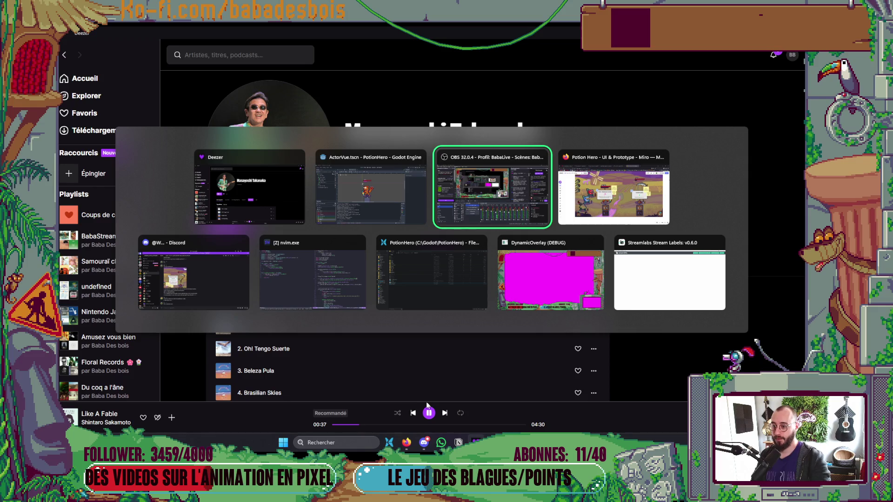
left_click(313, 298)
left_click(691, 237)
key("alt+Tab")
key("alt+Tab")
key("alt+Tab")
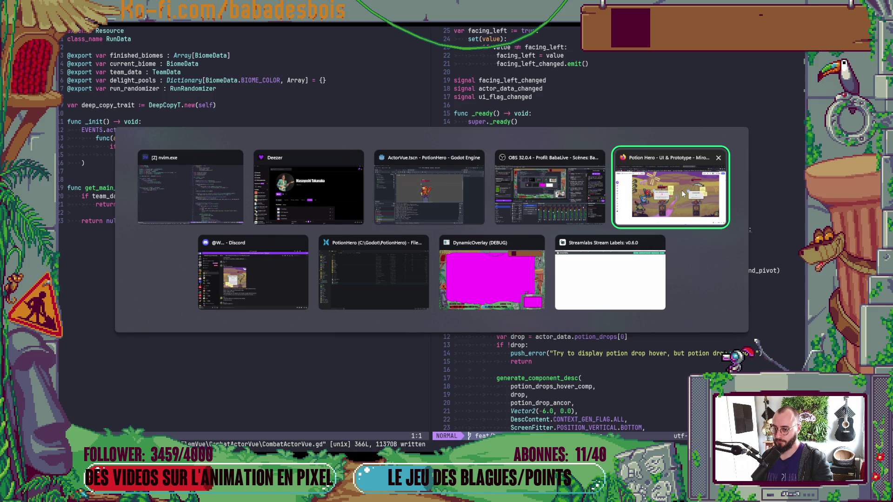
left_click(446, 202)
key("alt+Tab")
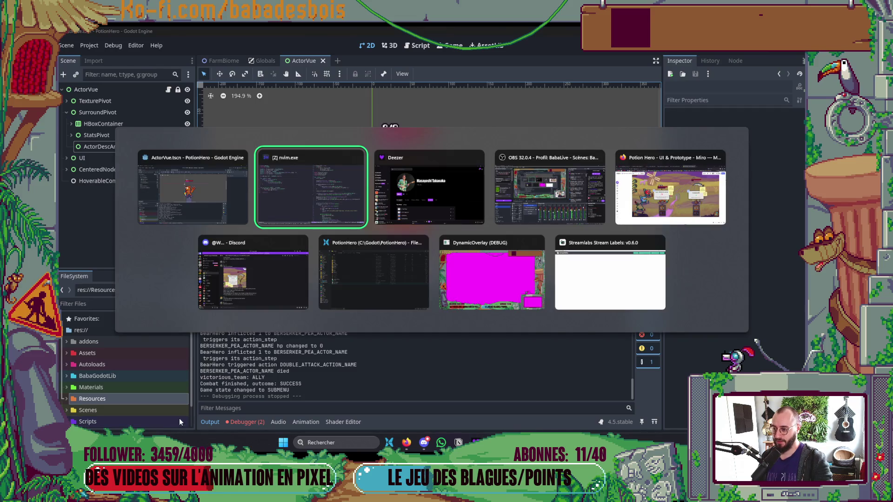
key("space")
Search for 'PotionVue' in Telescope Find Files and open PotionVue.gd
key("f")
key("f")
type("PotioNV")
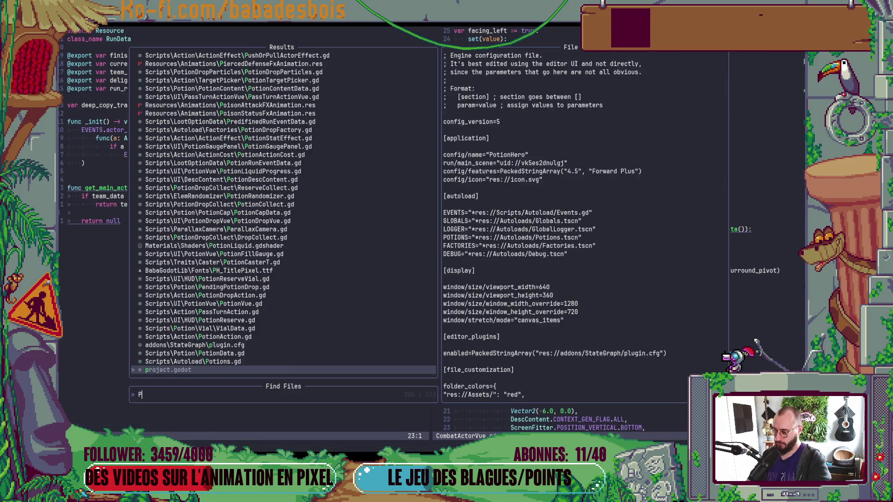
key("BackSpace")
key("BackSpace")
type("nv")
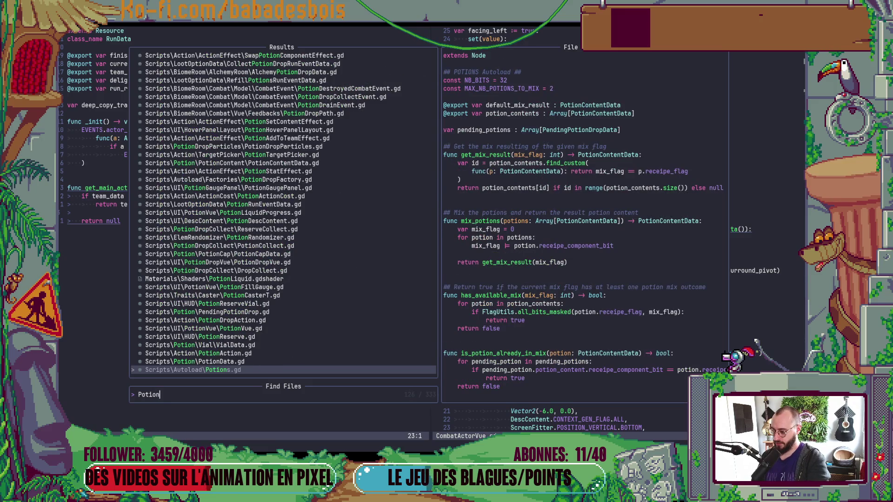
key("Return")
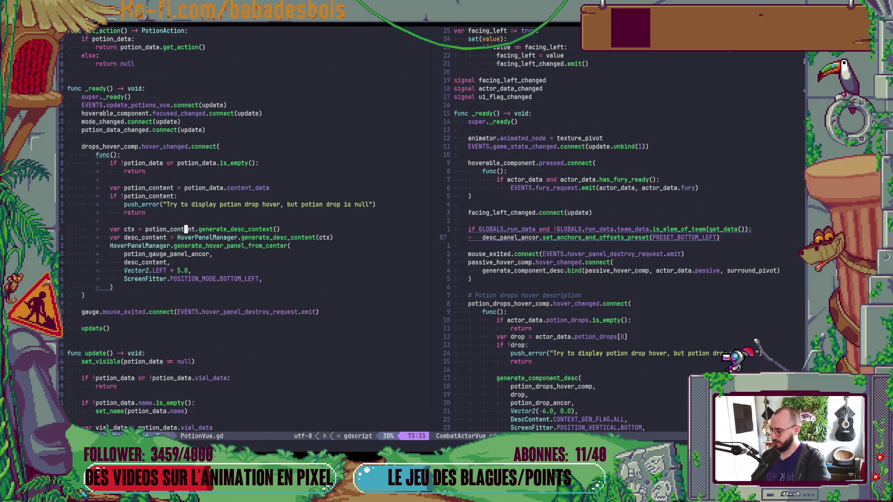
Inspect generate_hover_panel_from_center's definition, then return inside generate_desc_context()
key("j")
key("j")
key("j")
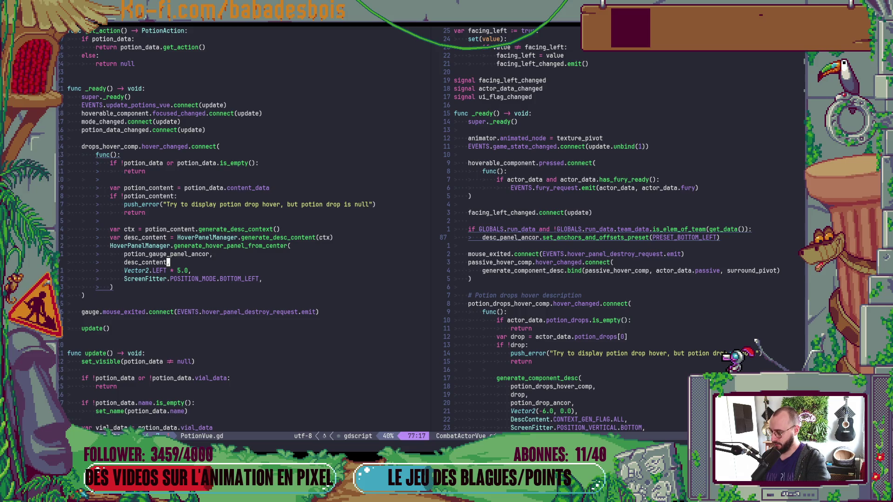
key("k")
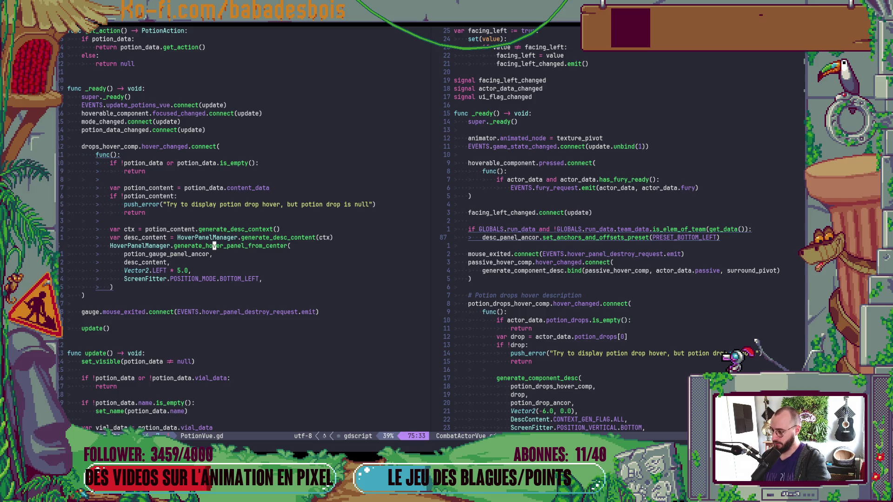
key("g")
key("d")
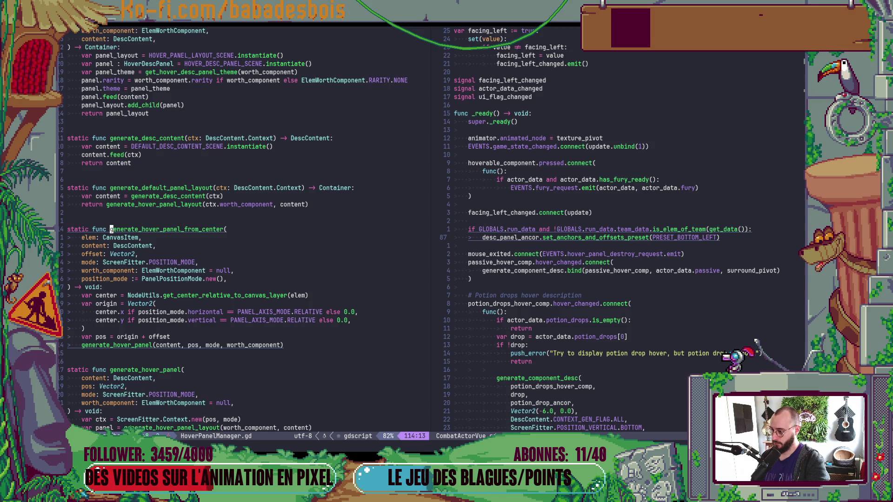
key("ctrl+o")
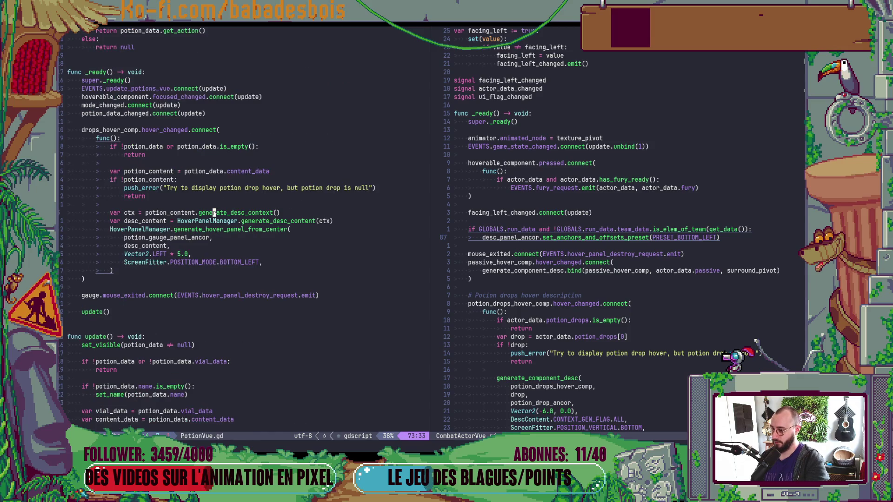
key("l")
key("l")
key("l")
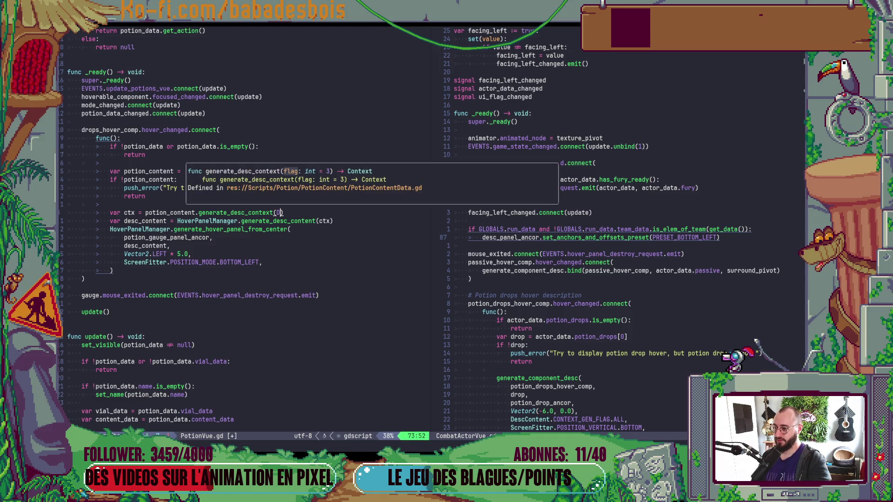
Try typing a DescContent.Trait.DESC_TYPE argument into generate_desc_context(), then erase it
type("escCon")
key("Return")
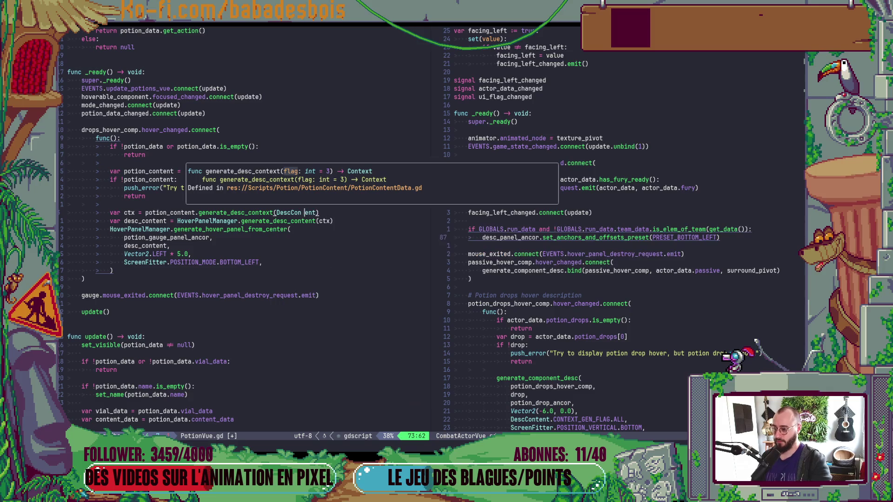
type(".")
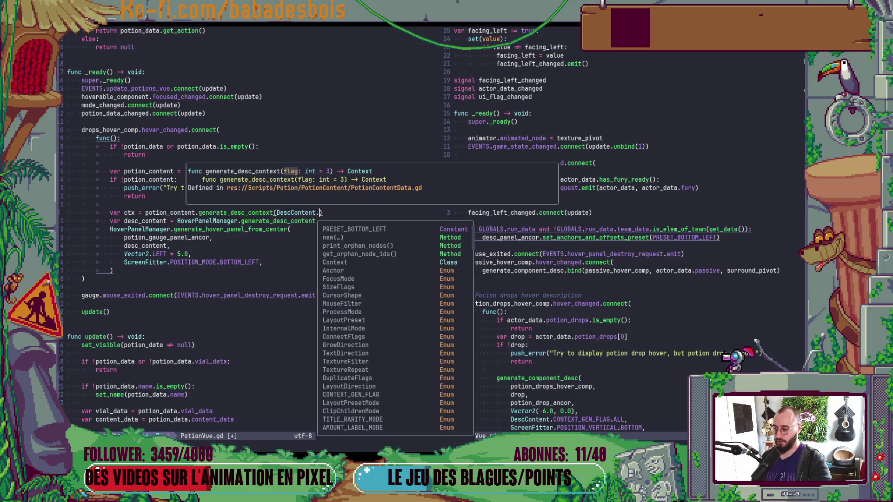
key("BackSpace")
type("Trait.")
key("Down")
key("Down")
key("Up")
key("Return")
type(".AL")
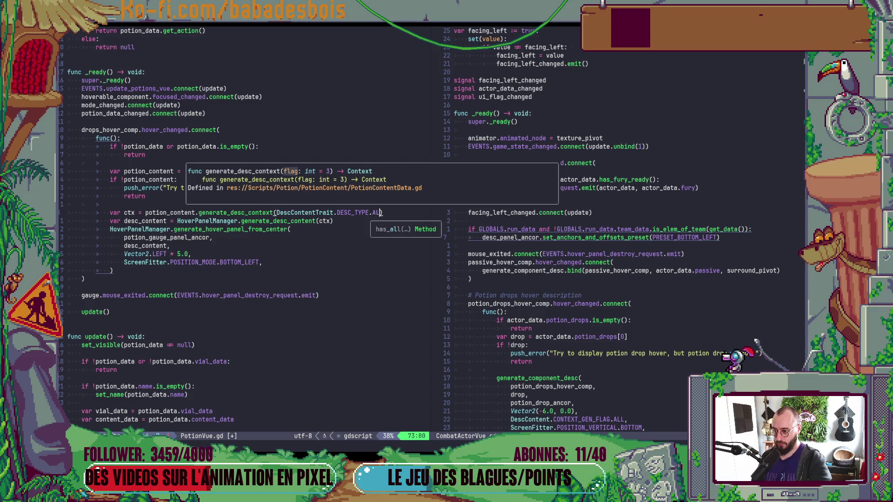
key("ctrl+w")
key("ctrl+w")
key("ctrl+w")
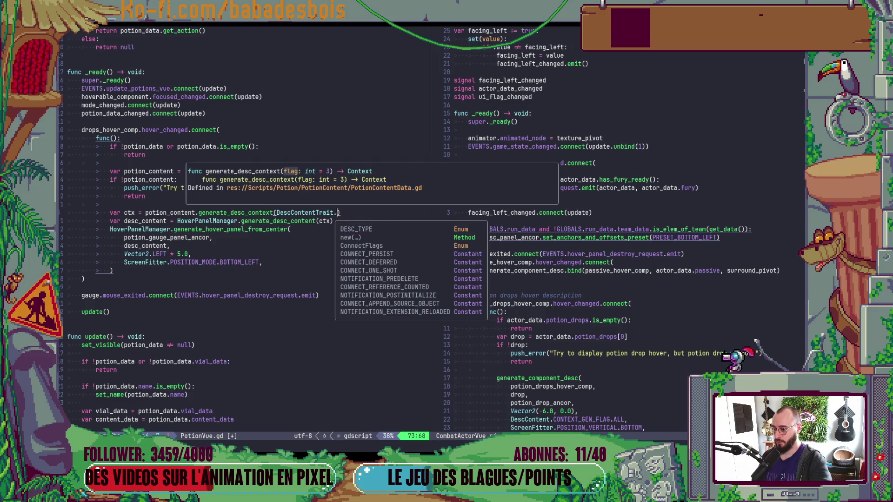
Copy the flag parameter declaration from generate_desc_context's definition into PotionVue.gd
key("Escape")
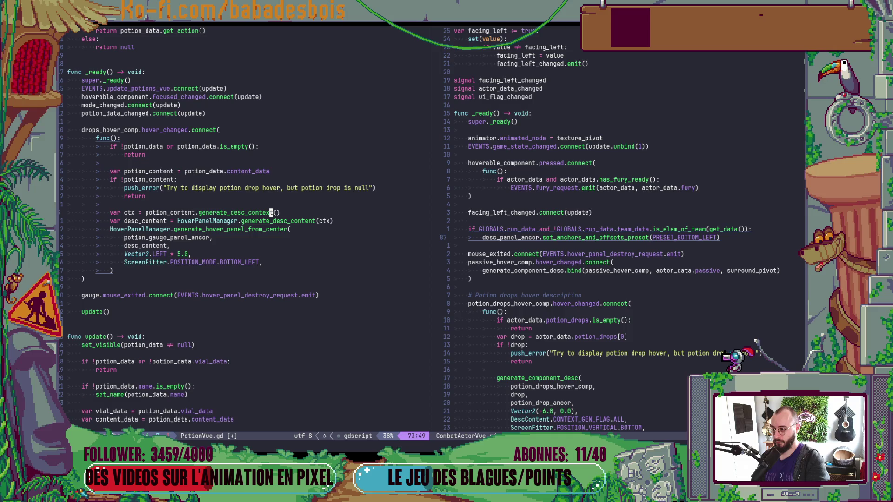
key("g")
key("d")
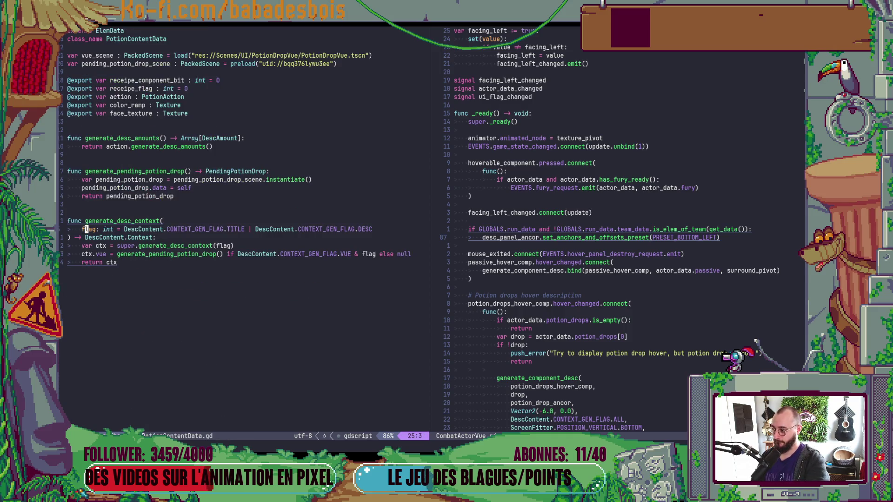
key("y")
key("y")
key("ctrl+o")
key("p")
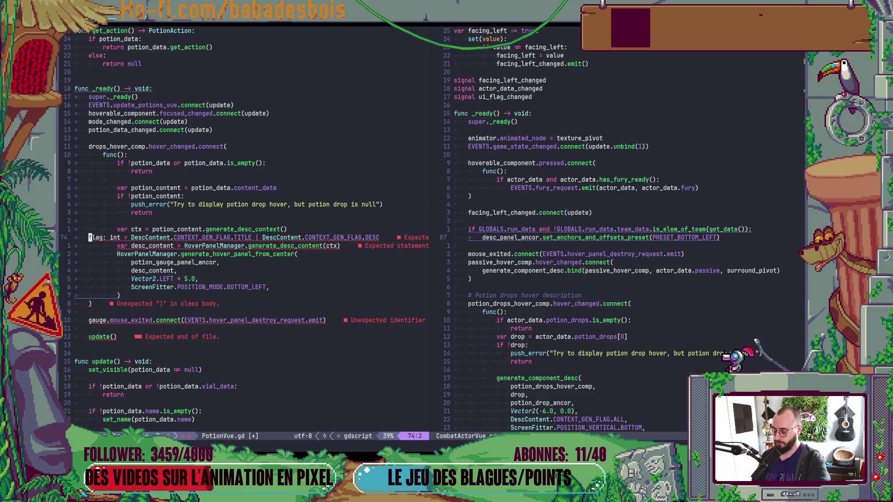
key("d")
key("d")
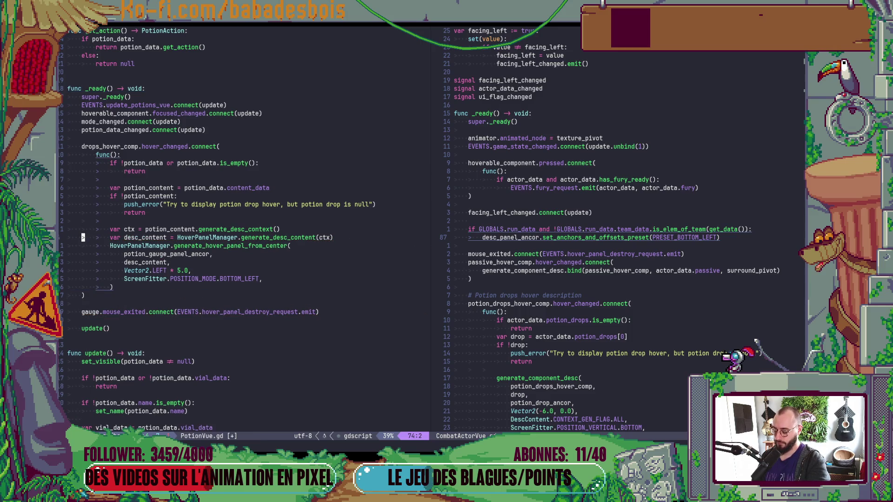
key("u")
On line 74, remove 'flag: int =' and change the TITLE|DESC flag to ALL
key("e")
key("e")
key("e")
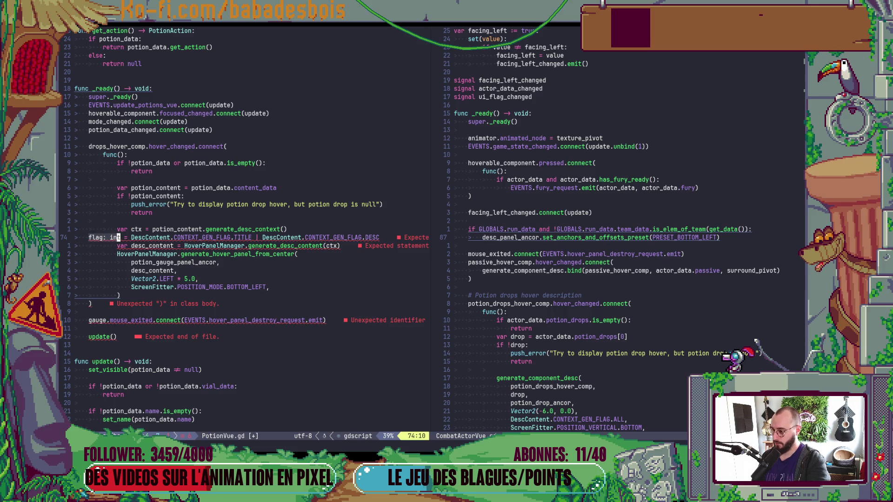
key("asciicircum")
key("d")
key("t")
key("D")
key("l")
key("l")
key("l")
key("C")
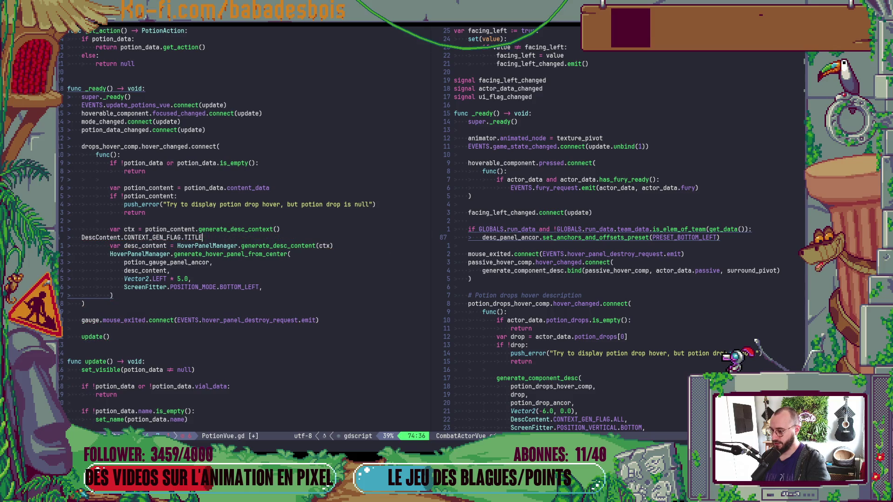
key("BackSpace")
key("Escape")
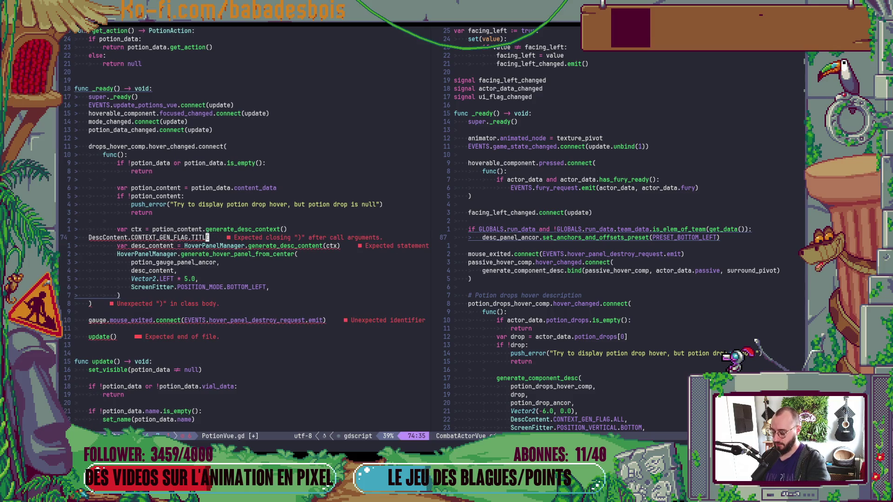
type("C")
type("ALL")
key("Escape")
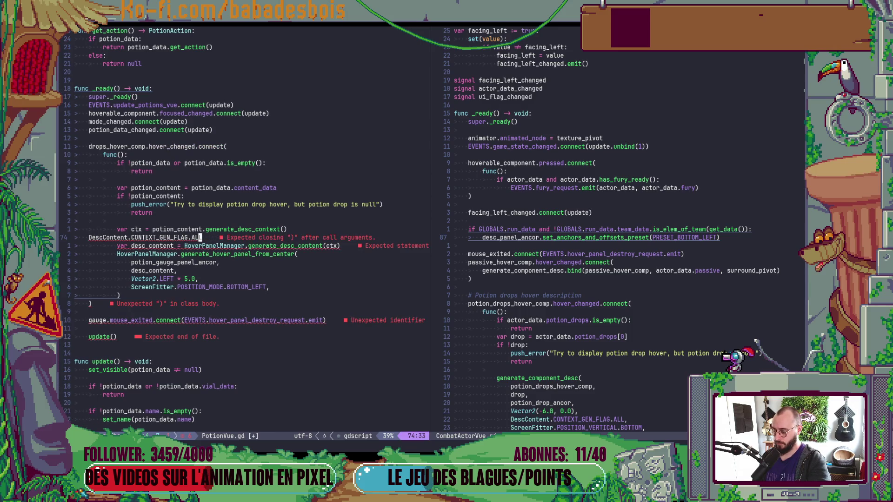
key("Return")
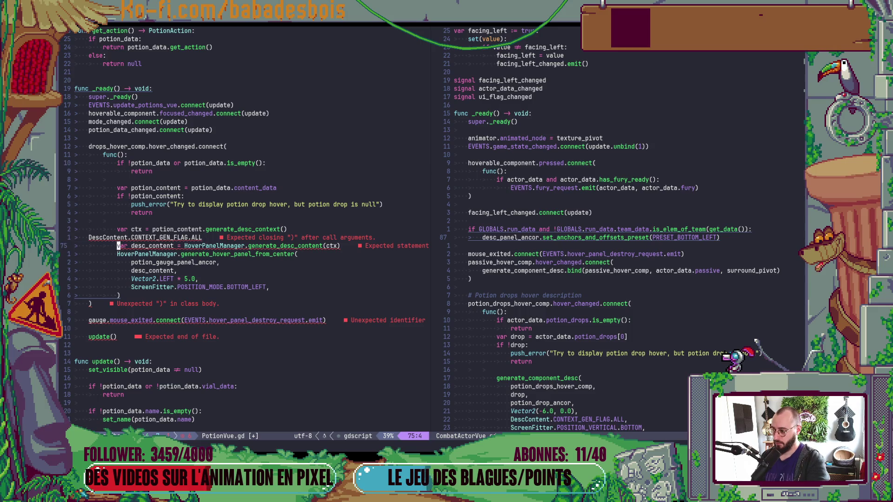
key("k")
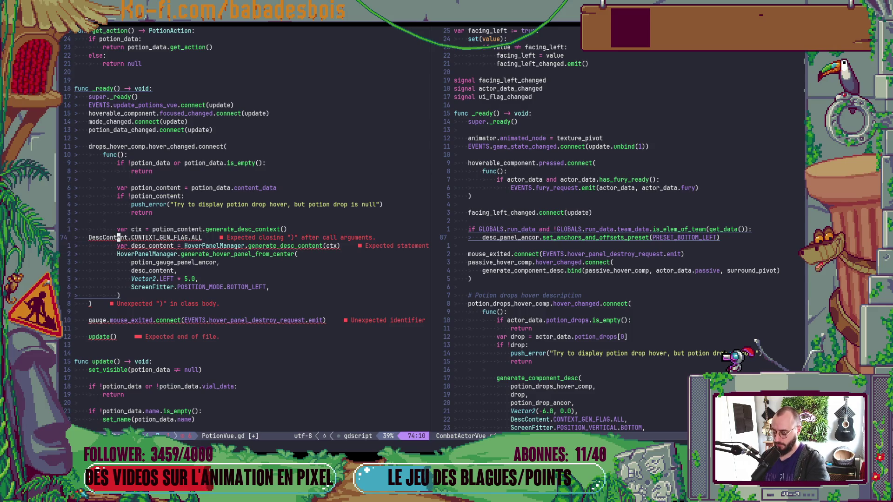
Move DescContent.CONTEXT_GEN_FLAG.ALL into the generate_desc_context() call
key("asciicircum")
key("v")
key("dollar")
key("y")
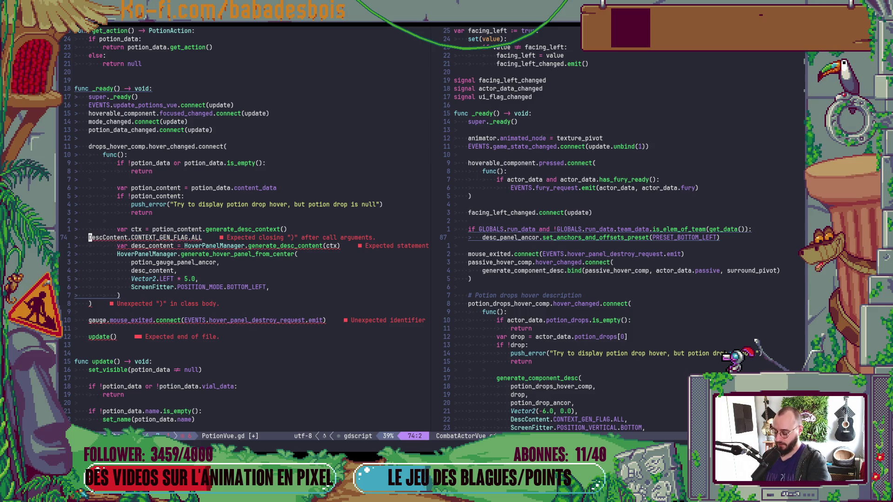
key("v")
key("dollar")
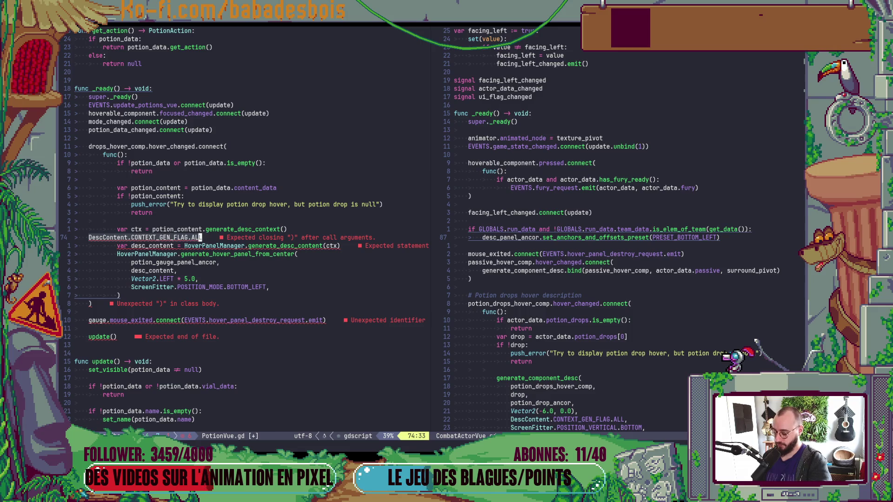
key("d")
key("k")
key("dollar")
key("P")
key("j")
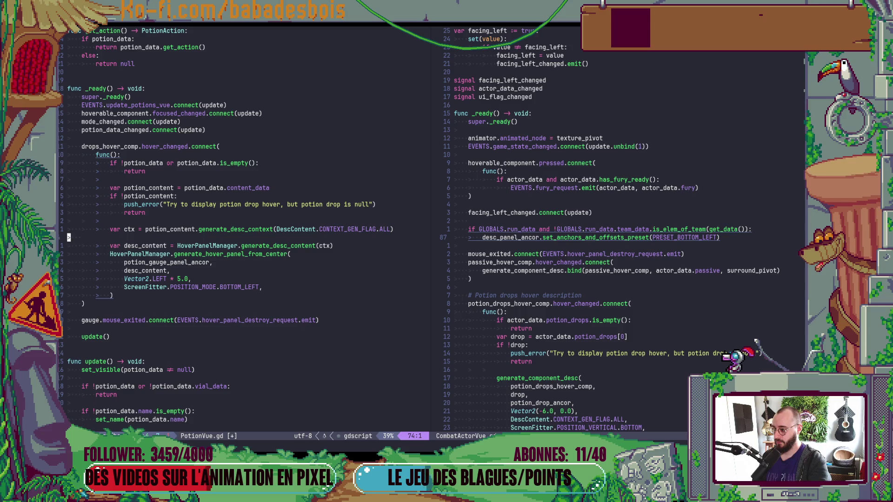
Delete the leftover empty line, save PotionVue.gd, and run the game from Godot
key("d")
key("d")
key("ctrl+s")
key("alt+Tab")
key("F5")
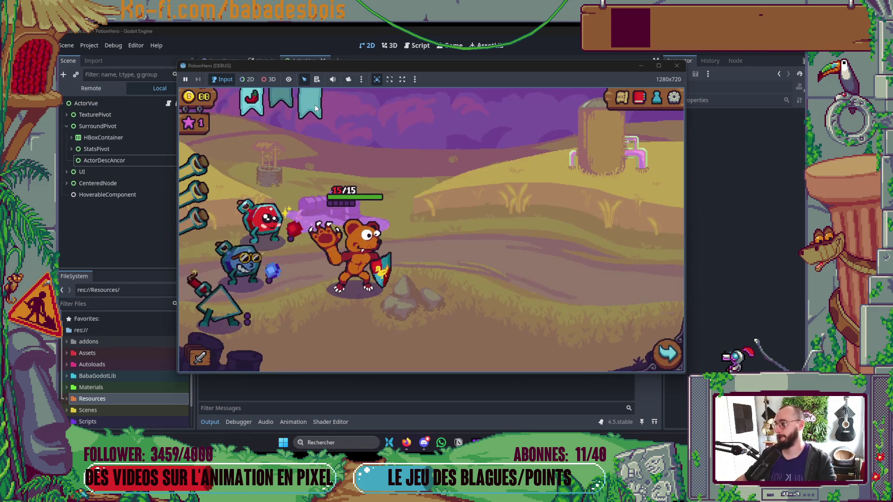
Read the characters' potion description cards, then close the game and return to Neovim
mouse_move(292, 232)
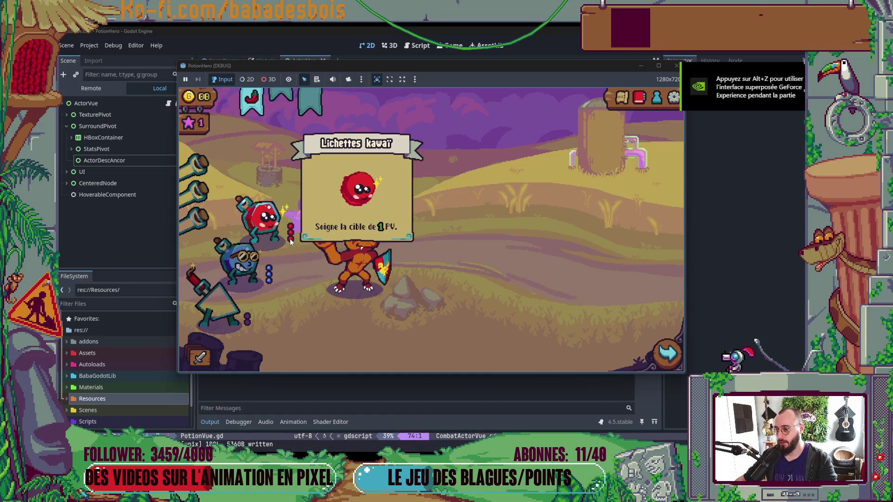
mouse_move(256, 259)
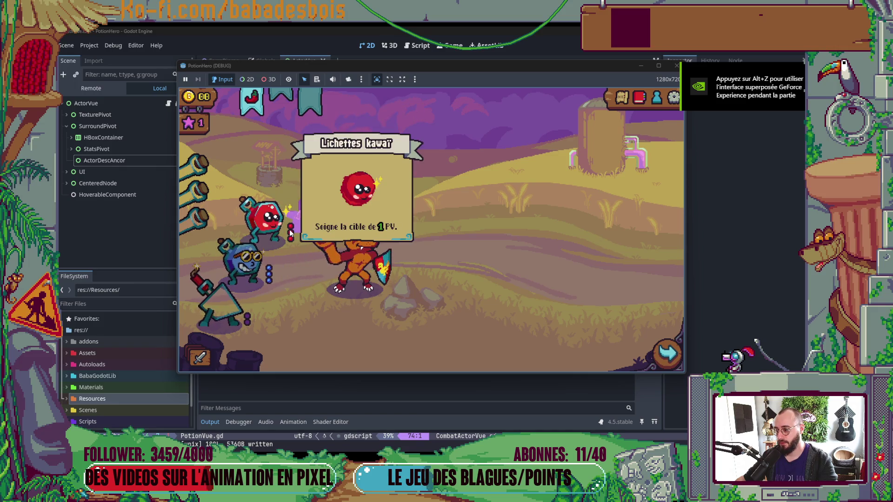
mouse_move(268, 275)
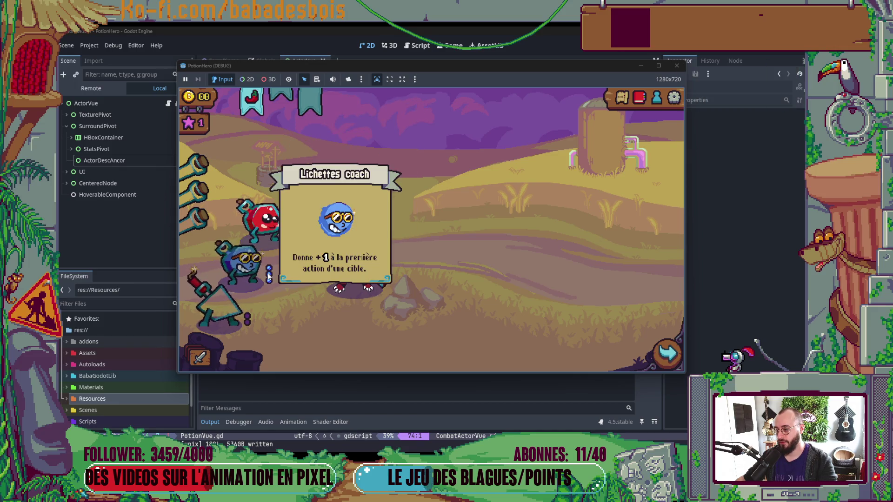
left_click(677, 66)
key("alt+Tab")
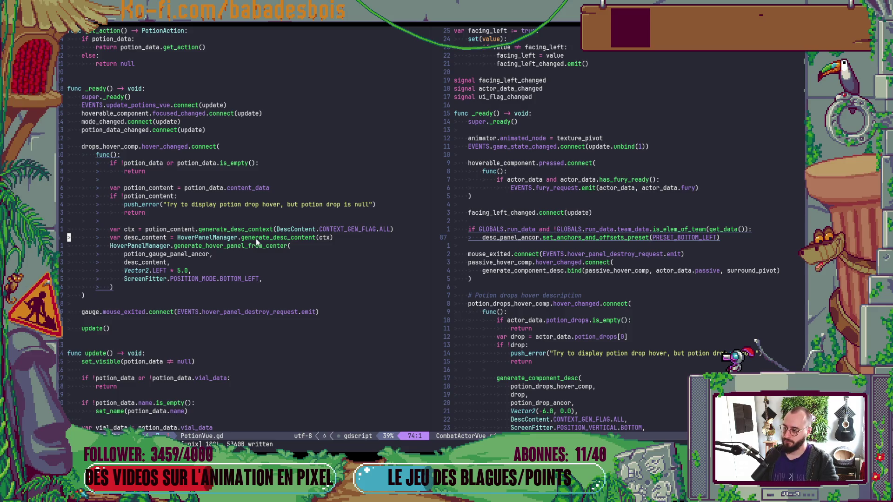
Open CombatActorVue.gd at line 113 in the right split, then relaunch the game with F5
left_click(561, 254)
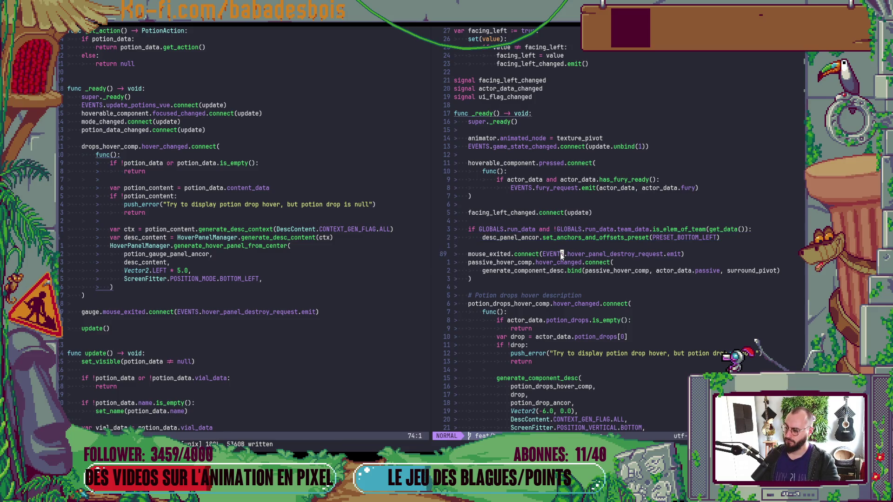
key("space")
key("f")
key("f")
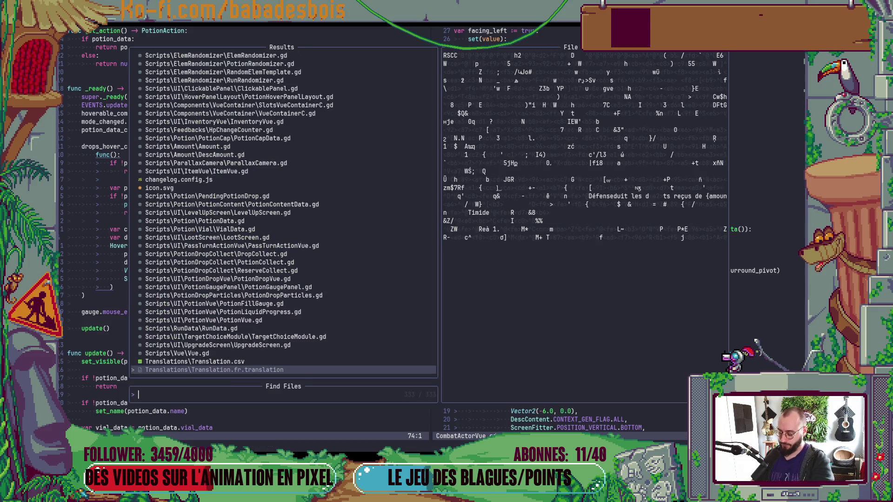
type("ActorVue")
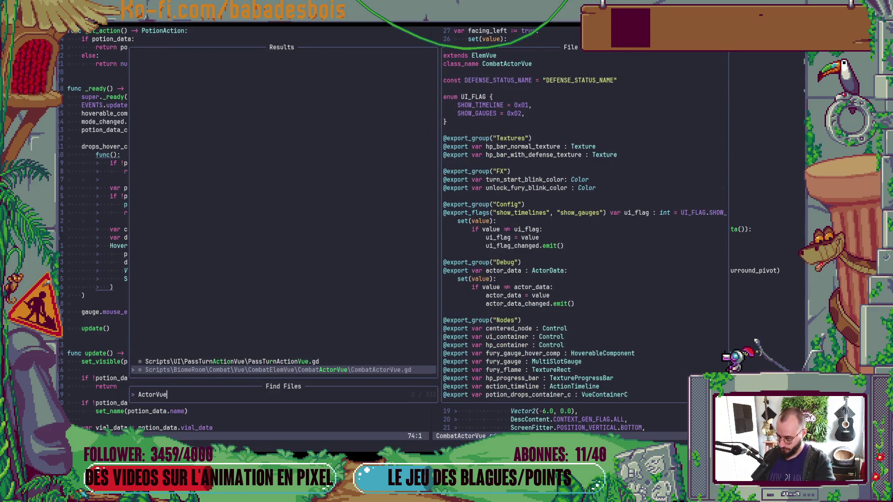
key("Return")
scroll(562, 227, "up", 8)
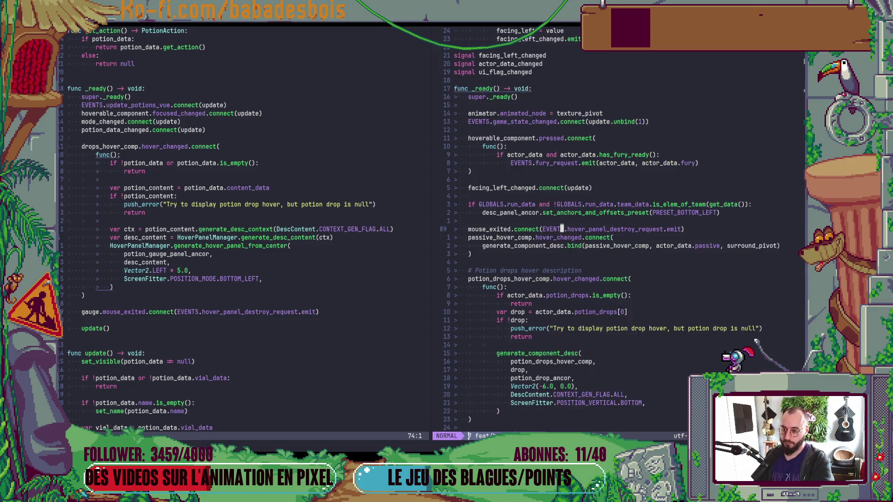
key("ctrl+o")
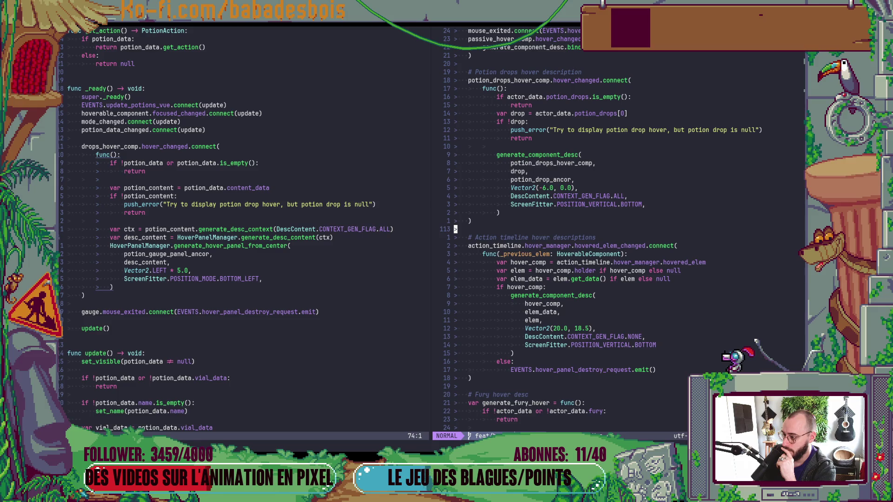
key("alt+Tab")
key("F5")
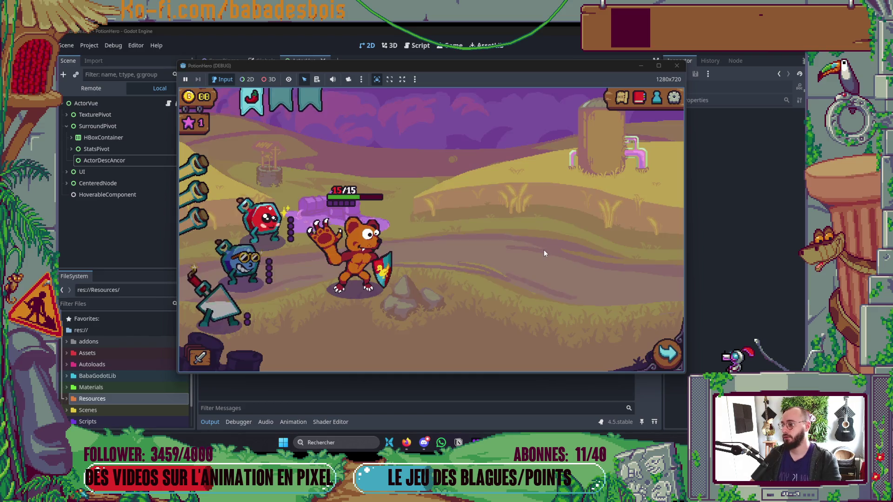
Check the 'Réserve vide' hover panel in the running game, stop it, save ActorVue, and return to Neovim
mouse_move(203, 189)
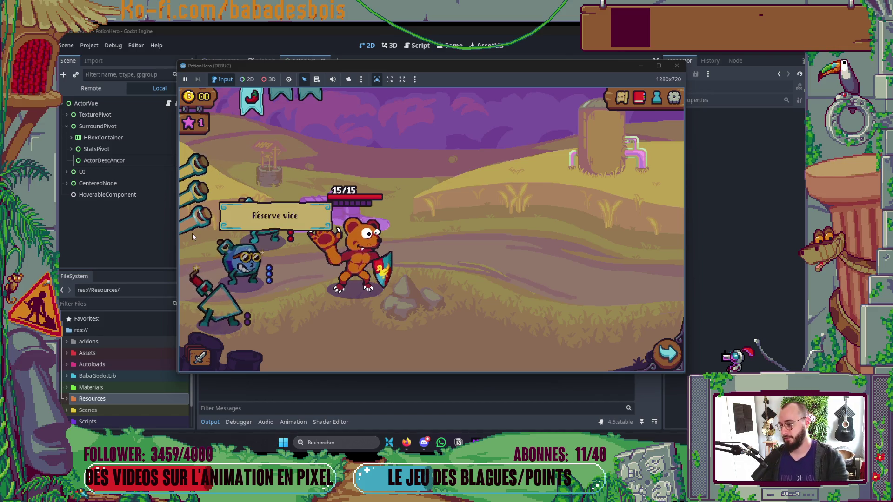
left_click(682, 67)
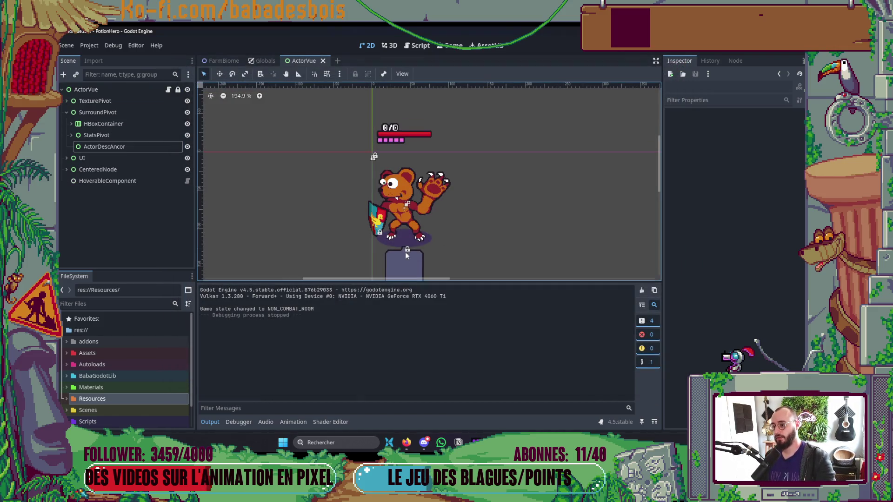
key("ctrl+s")
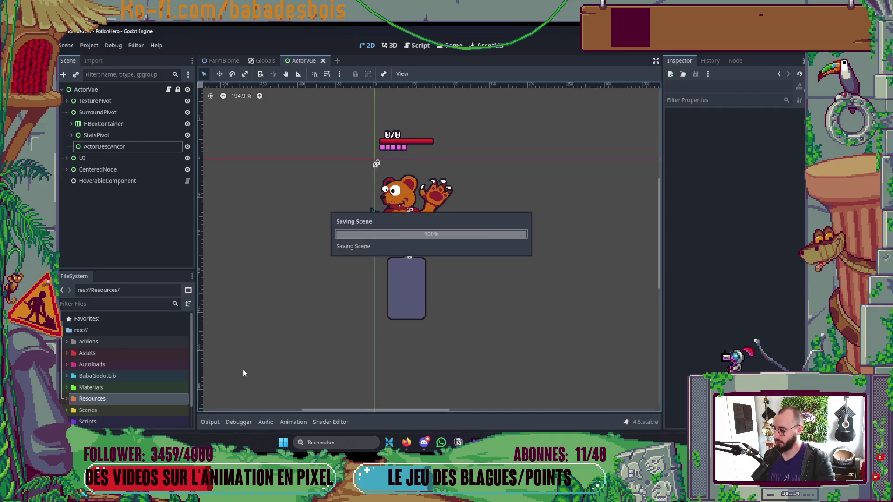
key("alt+Tab")
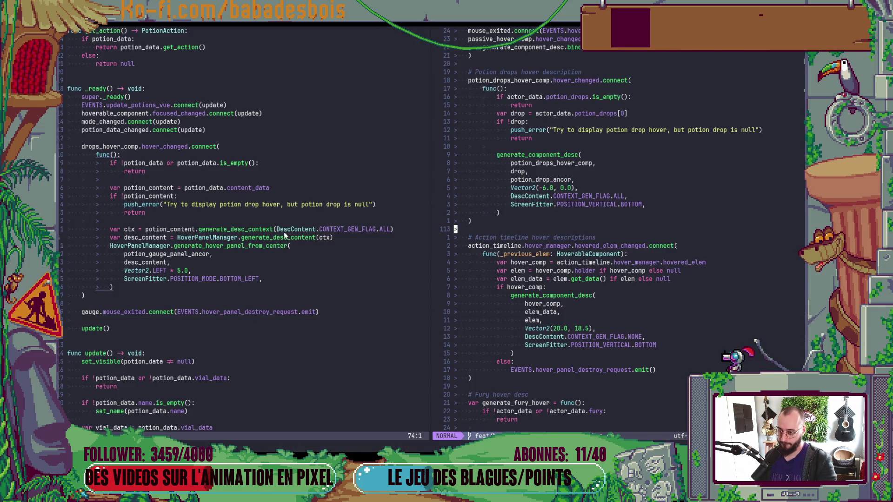
scroll(604, 160, "up", 6)
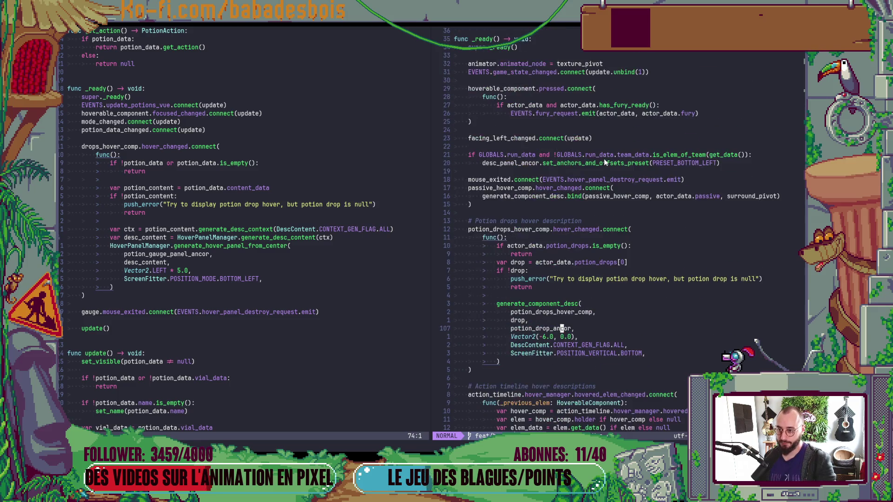
scroll(604, 160, "down", 3)
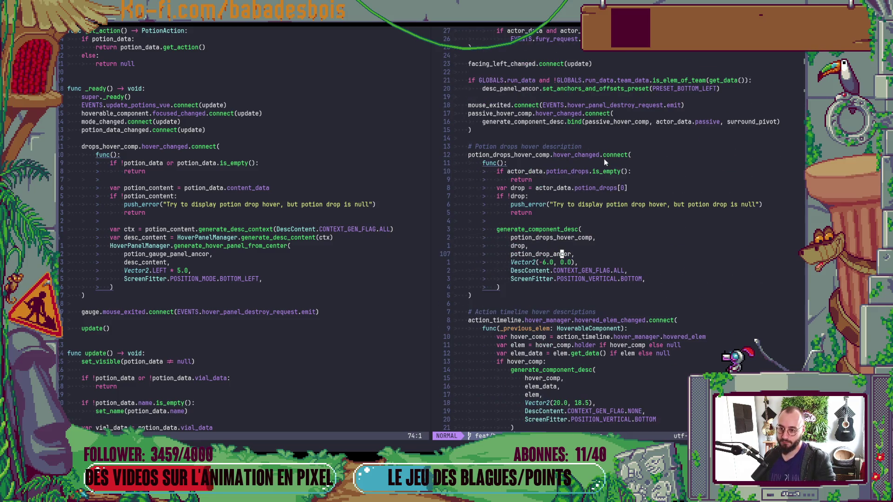
left_click(556, 238)
key("g")
key("d")
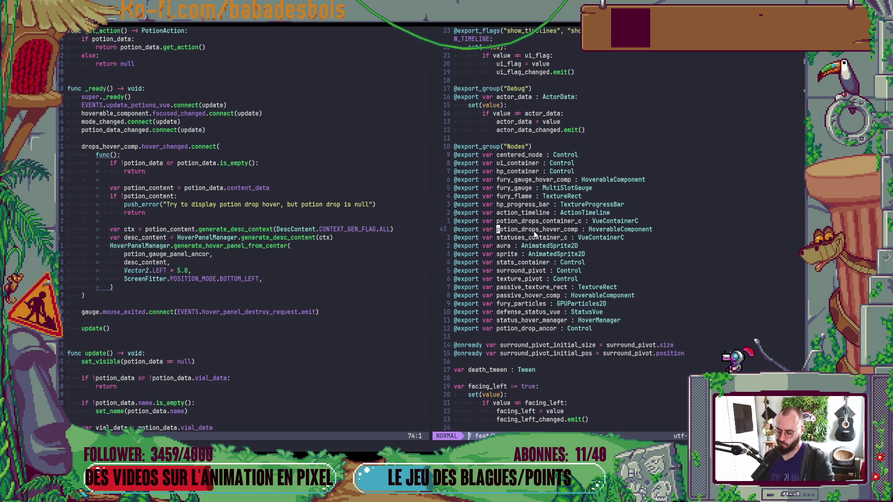
key("ctrl+o")
key("alt+Tab")
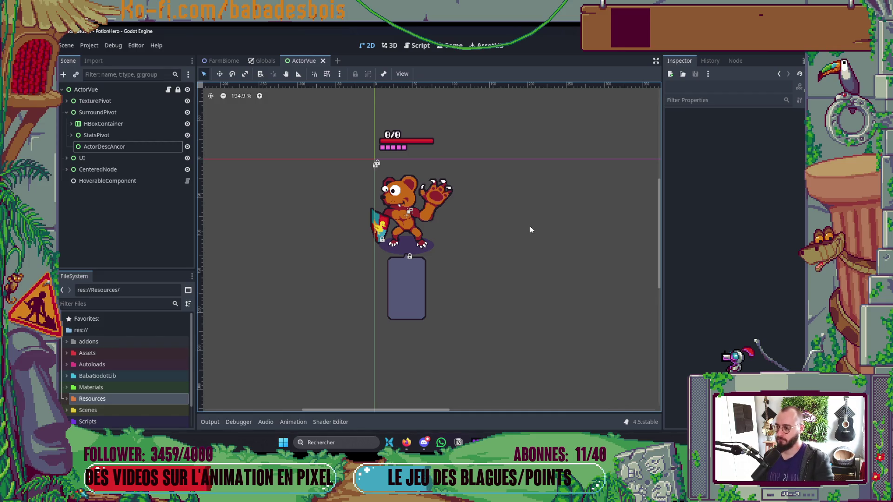
key("alt+Tab")
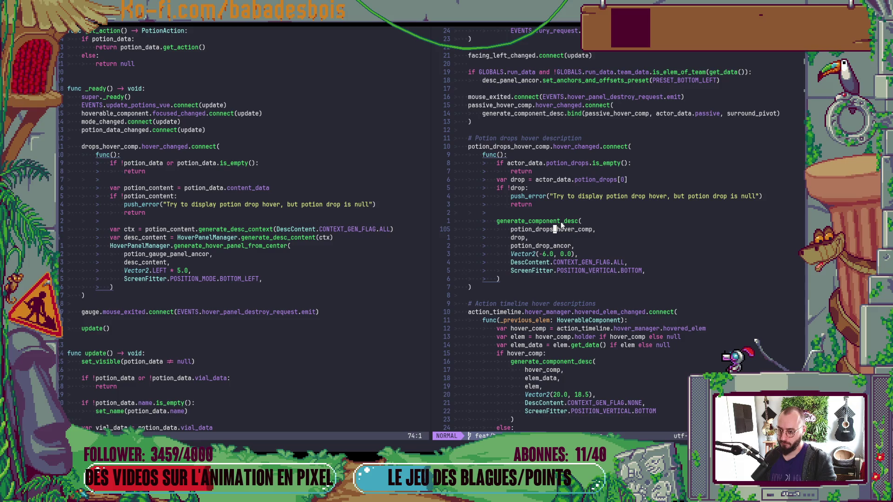
key("g")
key("d")
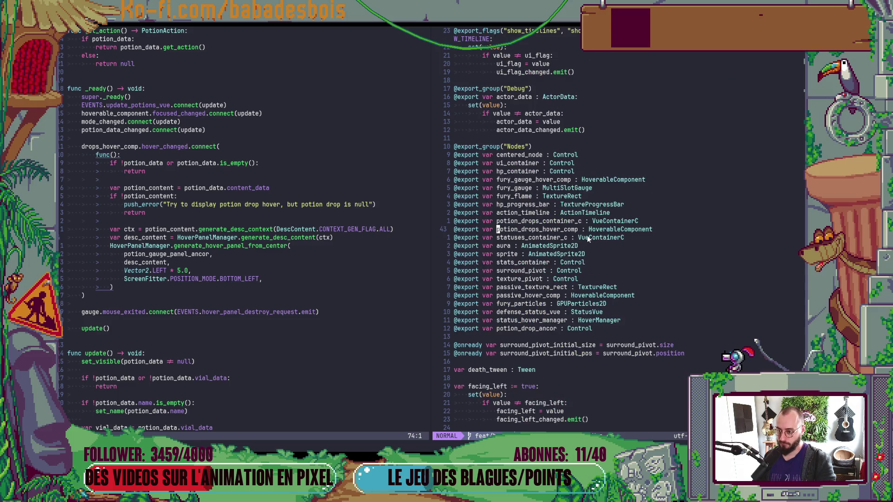
Look up the generate_component_desc definition, then return to the hover panel call in PotionVue.gd
key("ctrl+o")
left_click(555, 222)
key("g")
key("d")
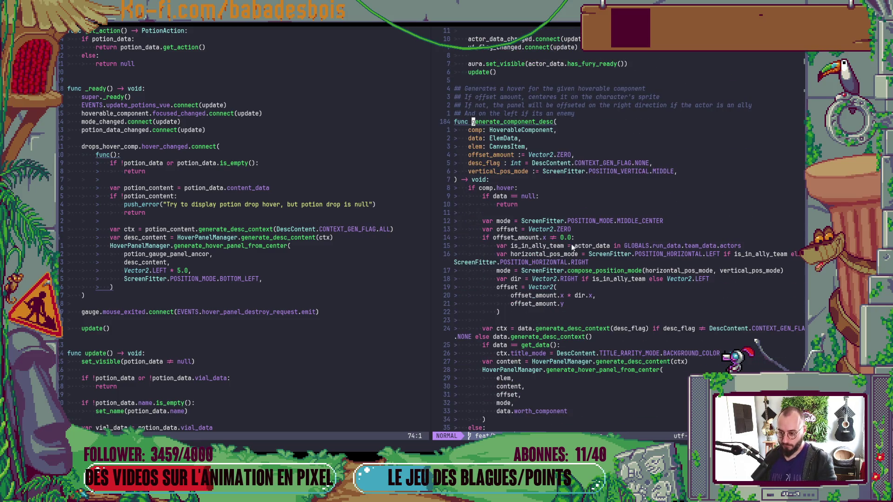
scroll(576, 246, "down", 2)
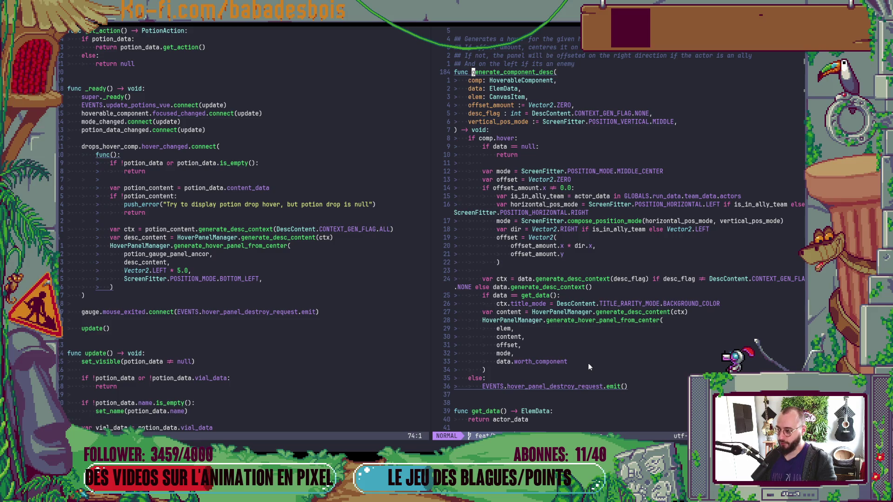
left_click(291, 279)
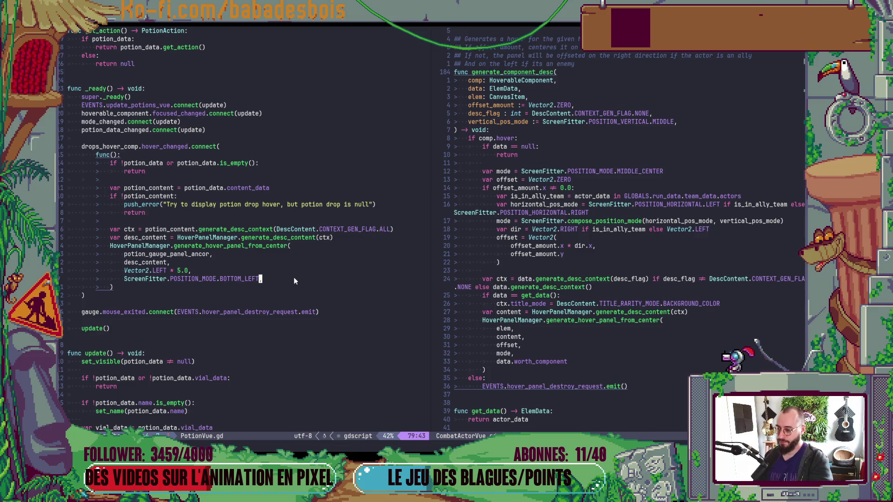
Add potion_content.worth_component as a new argument after BOTTOM_LEFT, then run the game
type(",")
key("Return")
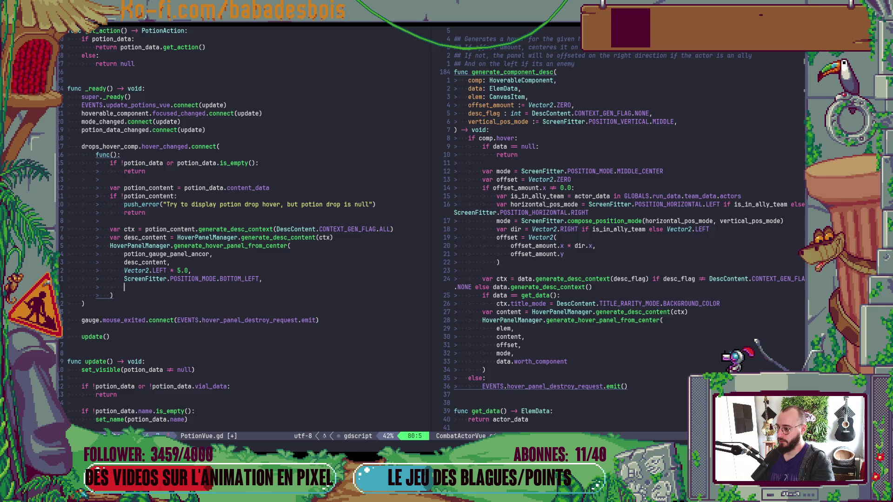
type("potion_content.")
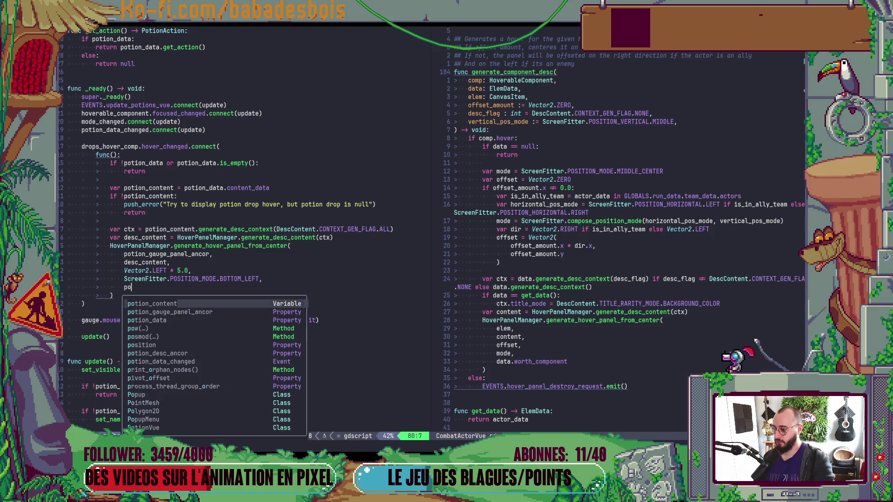
type("w")
key("BackSpace")
type("wo")
key("Tab")
type(",")
key("Escape")
key("alt+Tab")
key("F5")
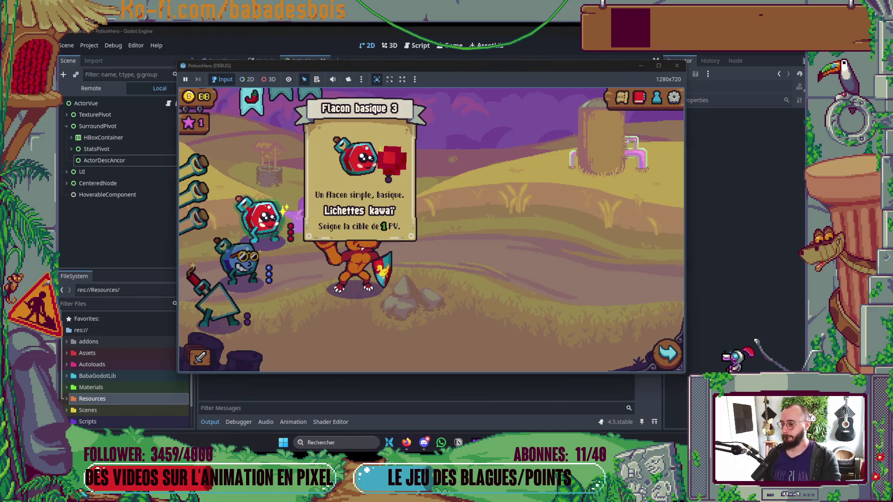
Inspect the potion info cards in the game, stop it, save ActorVue and hide the Output panel
mouse_move(291, 238)
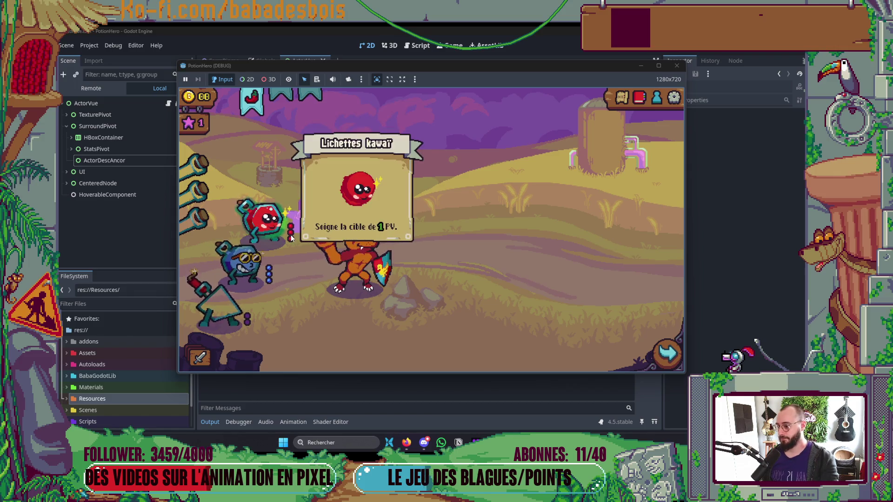
mouse_move(268, 228)
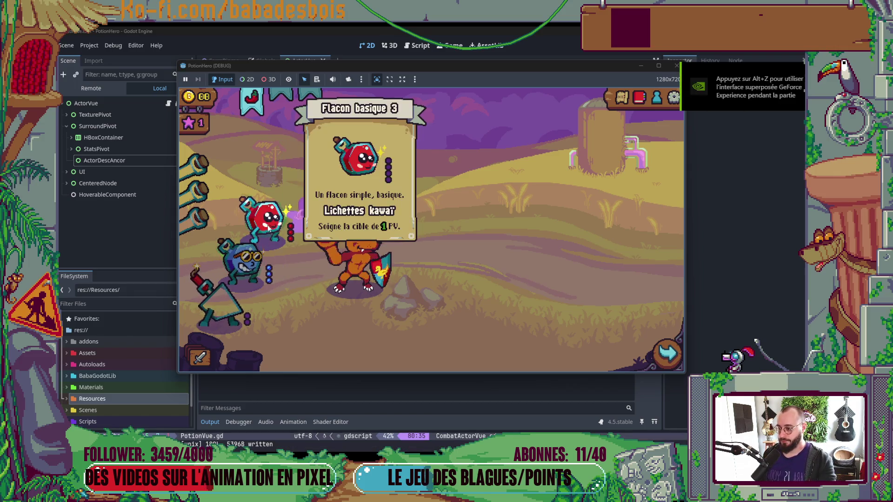
left_click(676, 66)
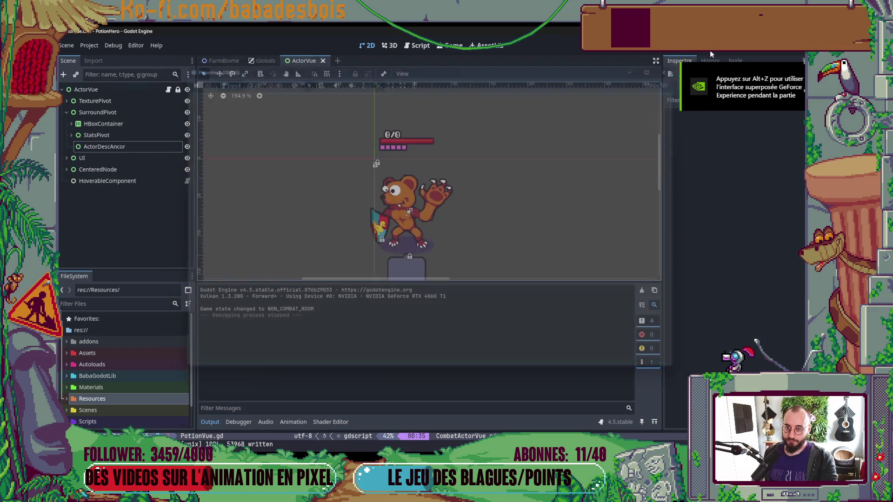
key("ctrl+s")
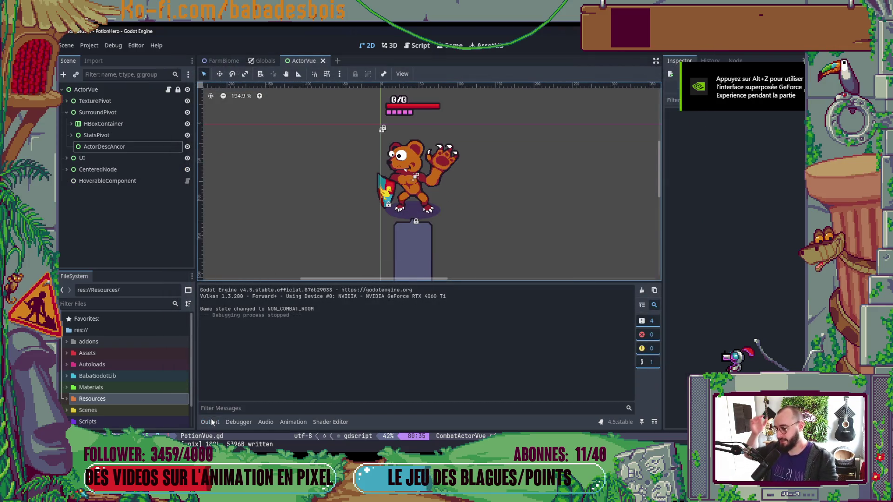
left_click(211, 421)
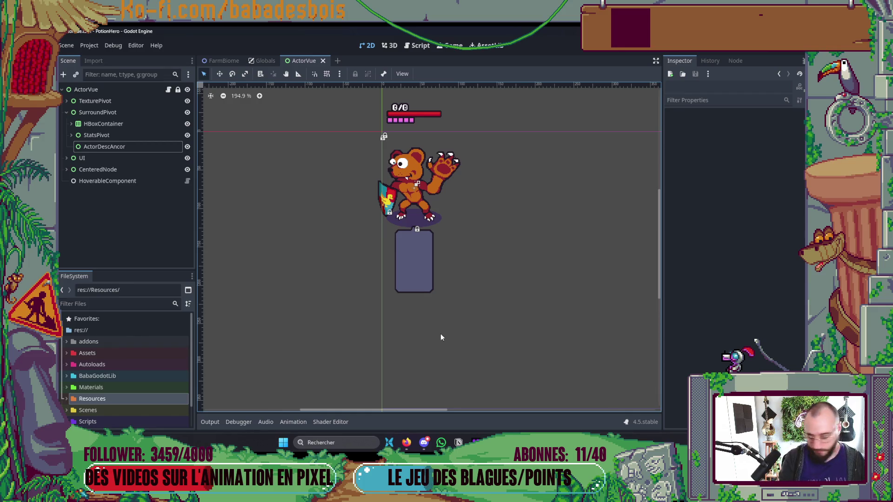
key("F5")
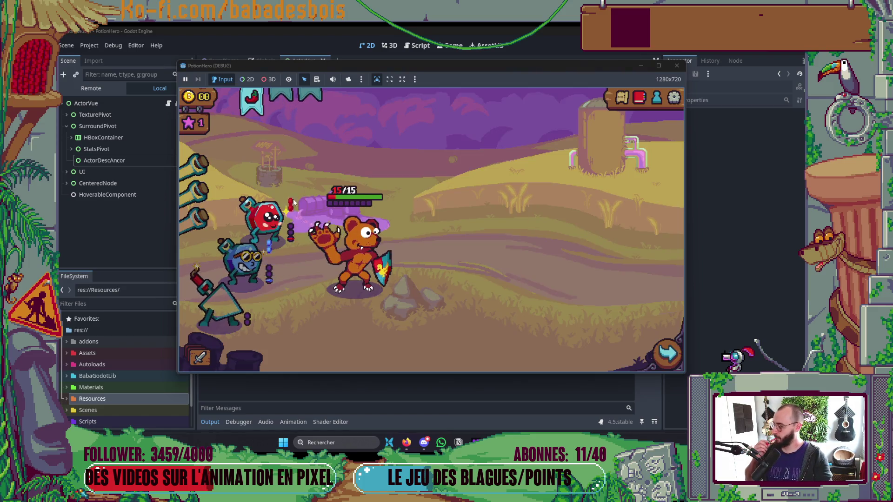
mouse_move(277, 235)
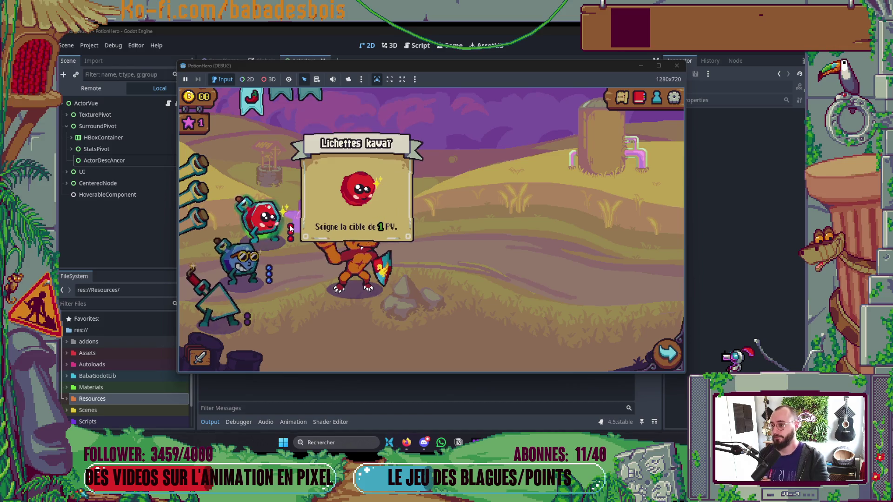
mouse_move(251, 258)
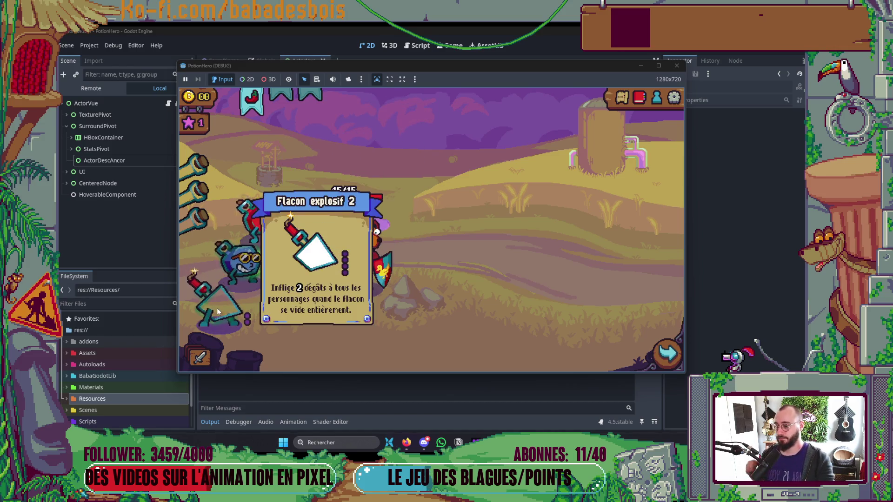
left_click(290, 236)
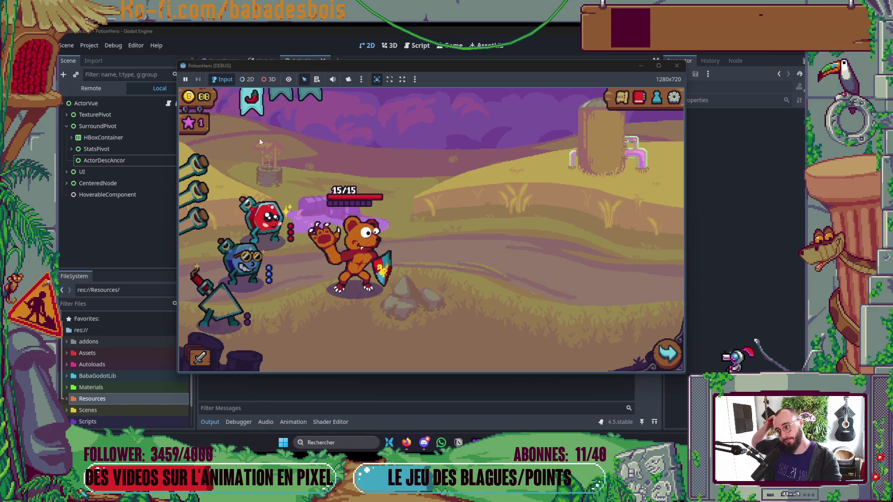
left_click(679, 68)
left_click(208, 422)
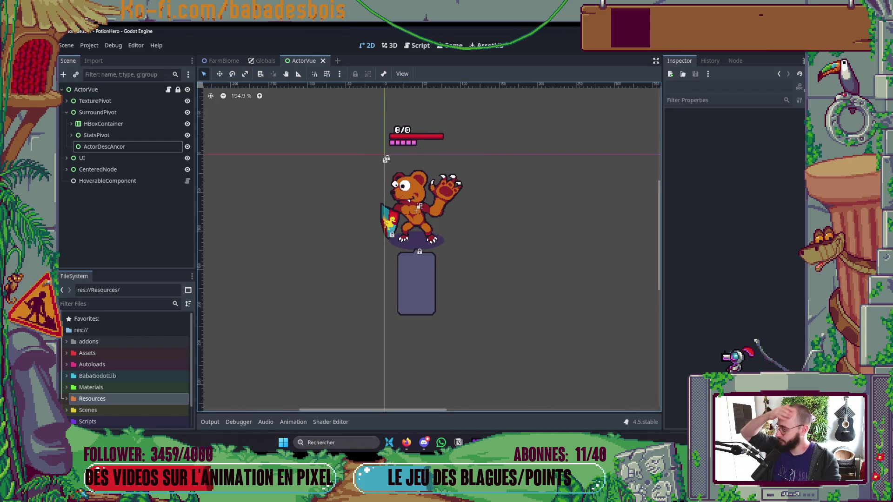
key("alt+Tab")
Check git status and discard changes to all .tres files
key("alt+Tab")
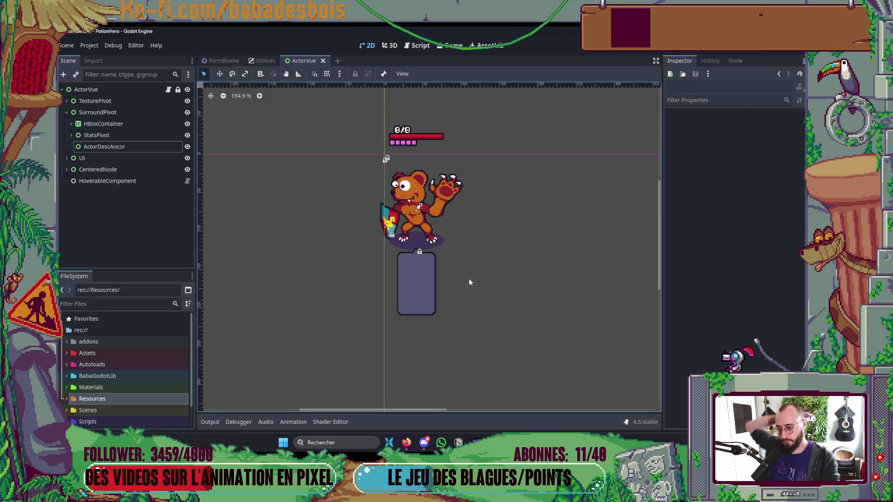
key("alt+Tab")
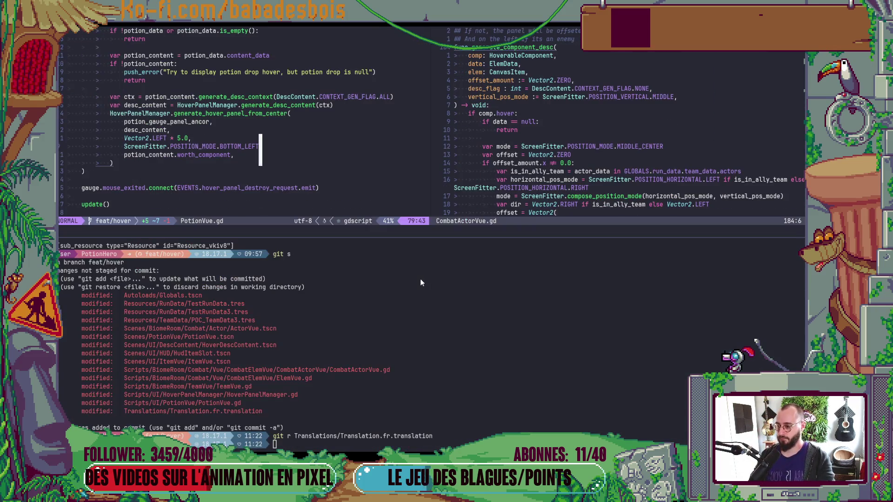
type("git s")
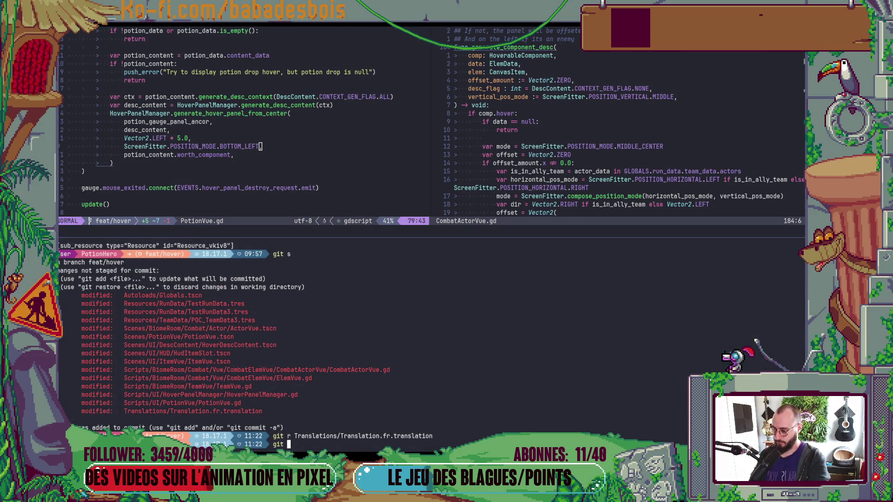
key("Return")
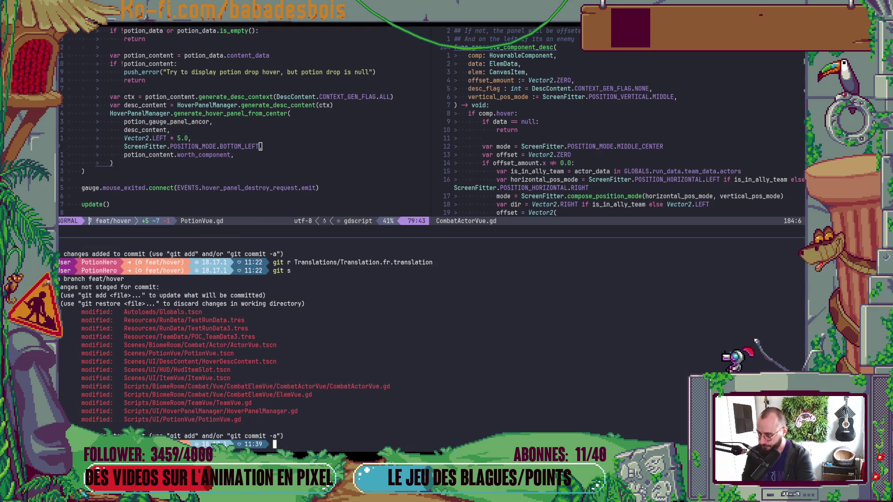
type("git r ")
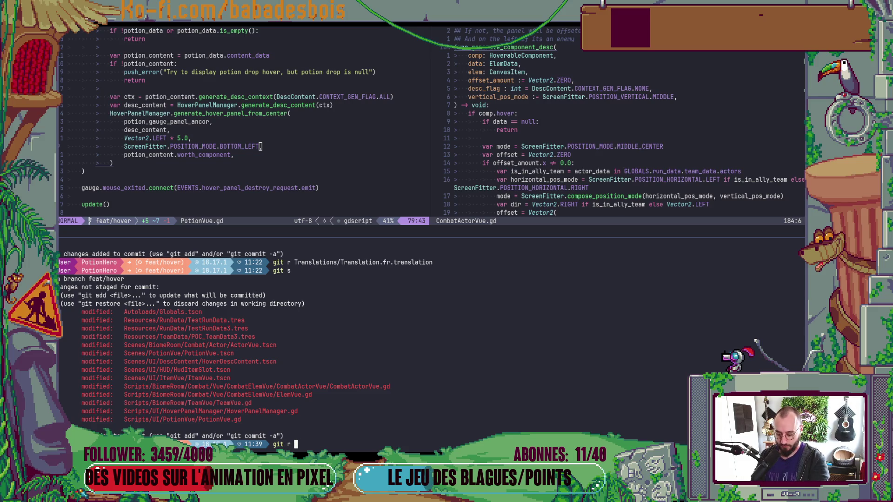
type("*.tres")
key("Return")
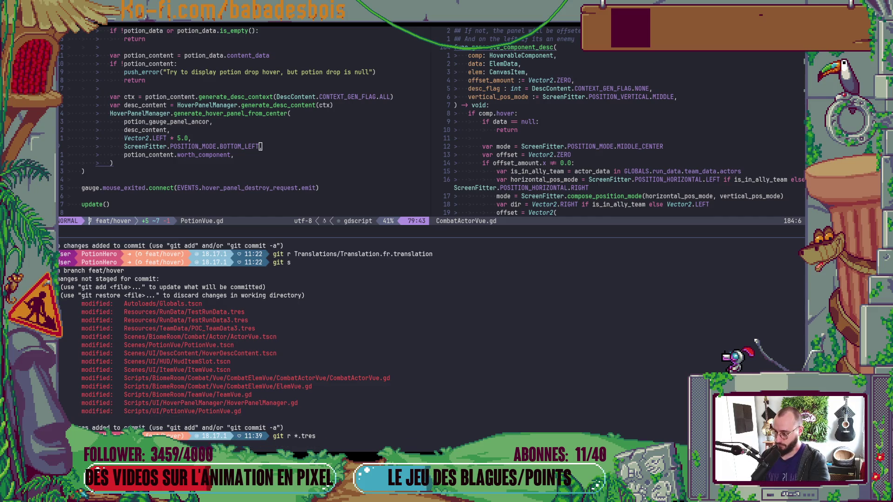
type("g")
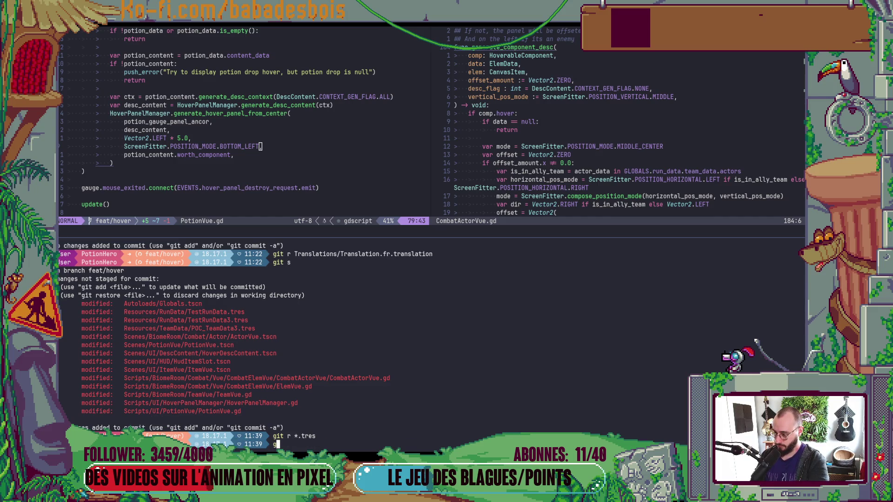
type("it s")
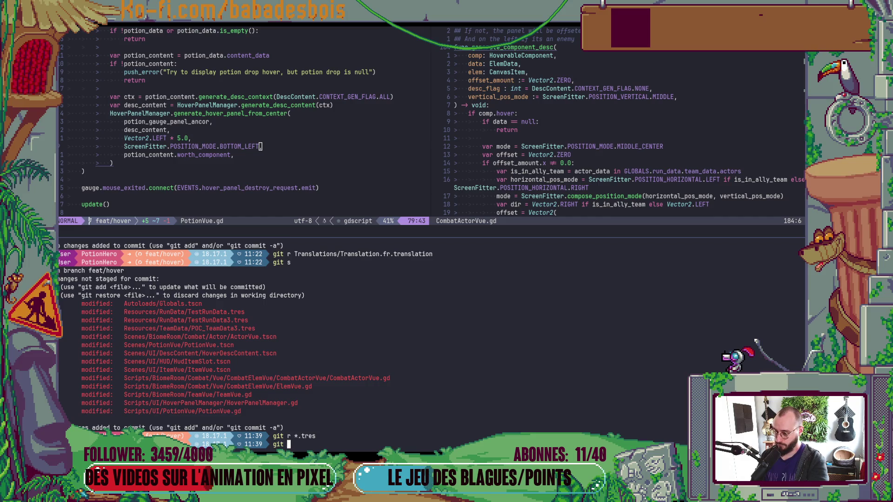
key("Return")
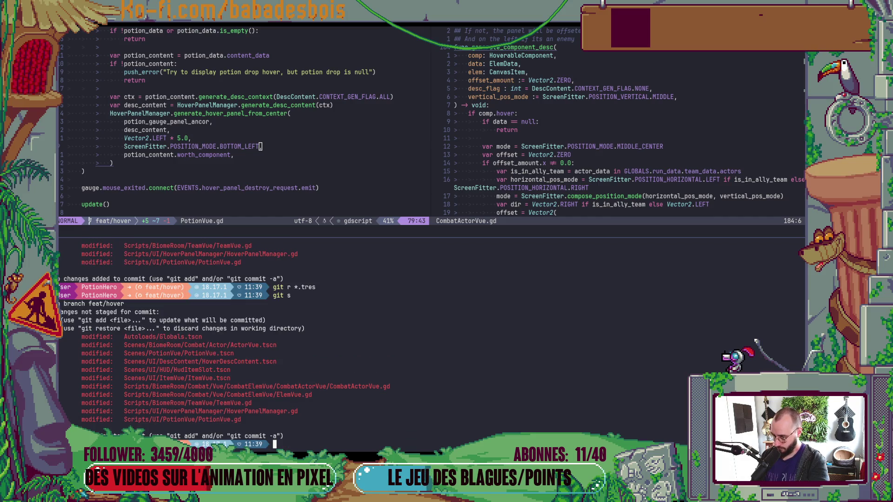
Review the diff of Autoloads/Globals.tscn and stage that file
type("git diff")
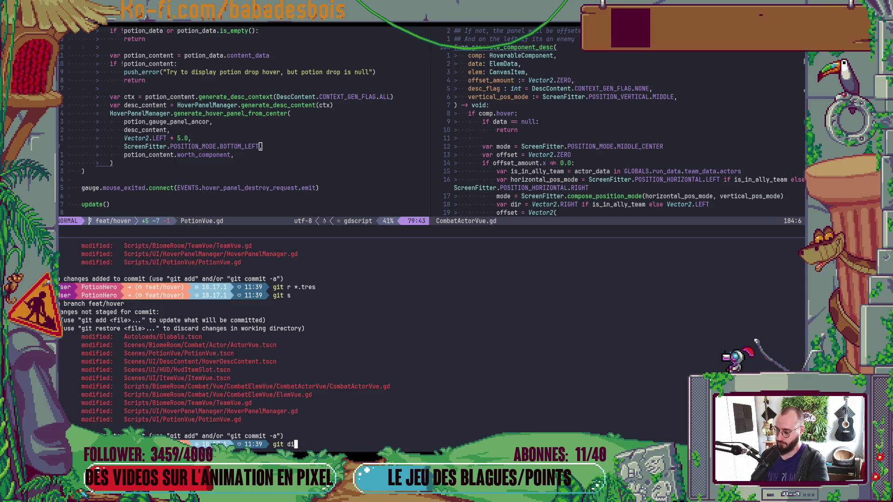
double_click(163, 338)
middle_click(162, 337)
key("Return")
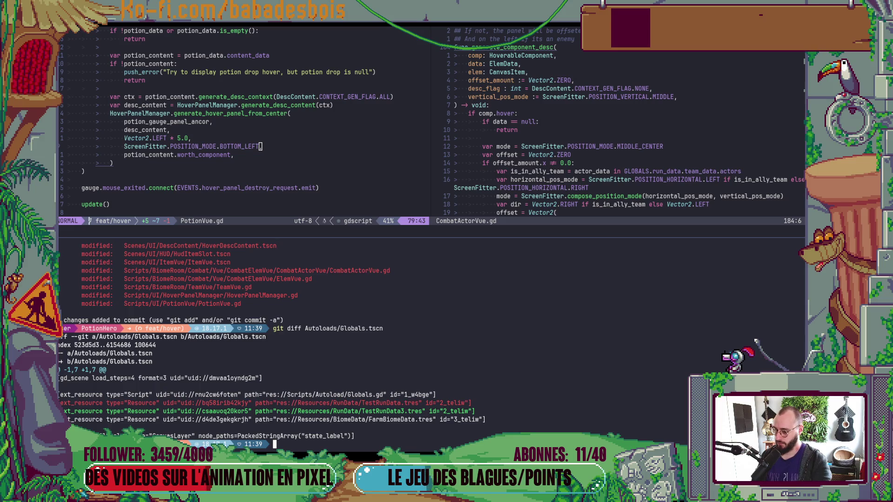
type("git add")
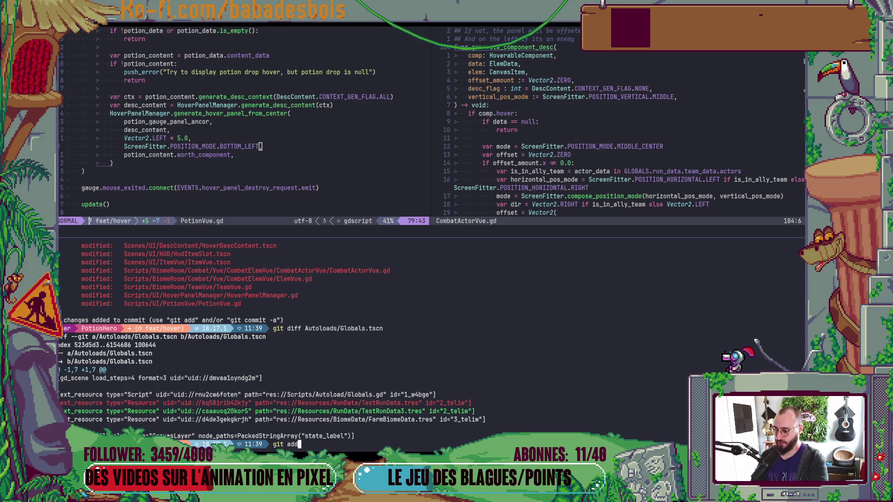
scroll(274, 361, "up", 3)
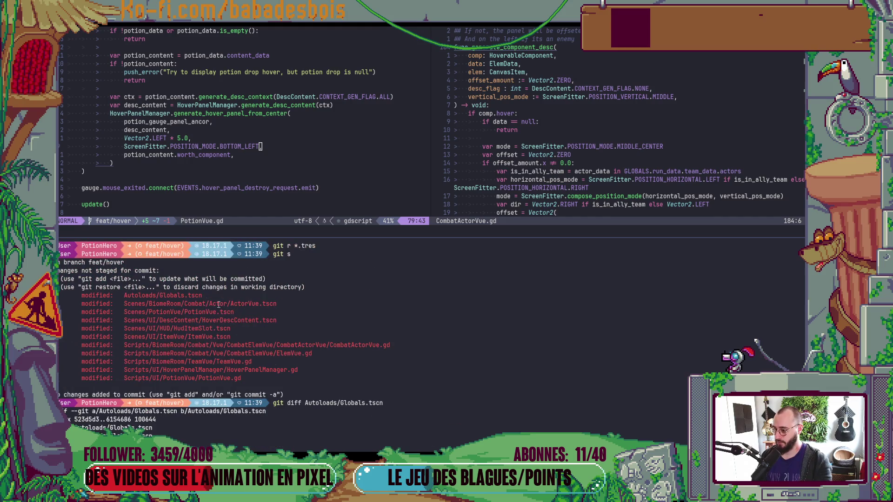
double_click(199, 295)
middle_click(199, 295)
key("Return")
Stage every remaining changed file with git add
type("g")
scroll(185, 291, "up", 4)
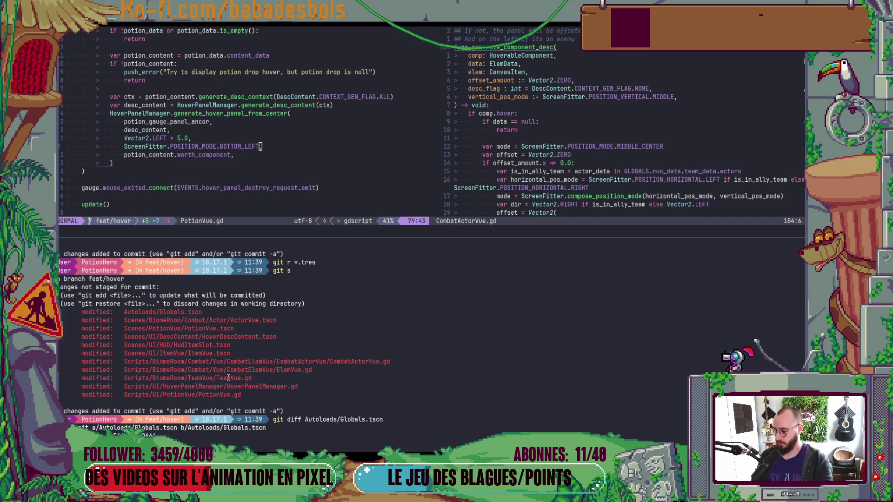
scroll(228, 377, "down", 4)
type("it add")
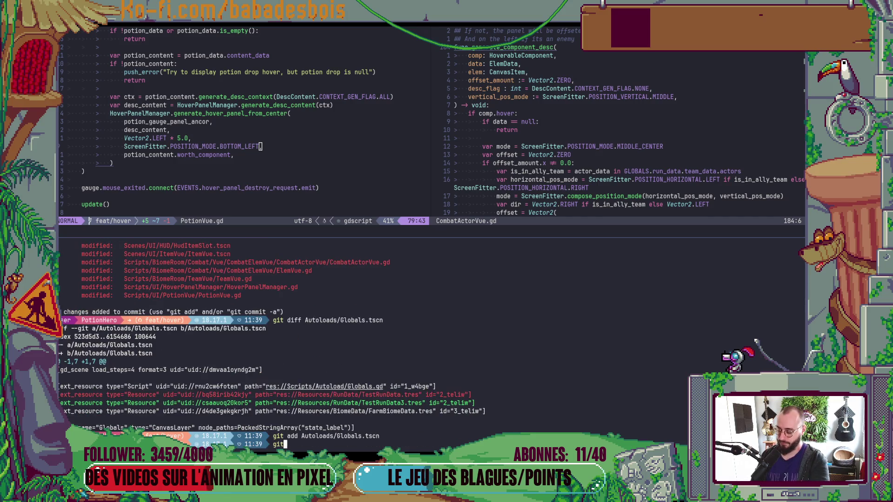
type(" .")
key("Return")
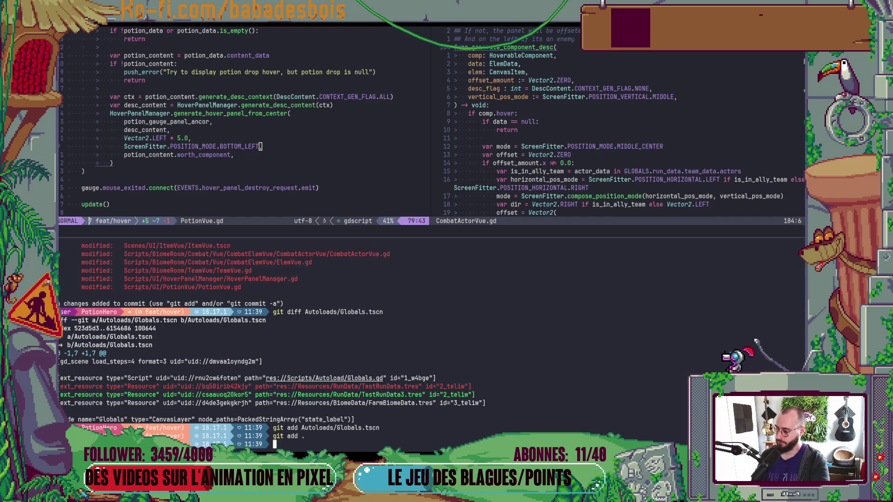
Commit through cz as fix(UI): 'Better HoverDesc placement'
type("cz")
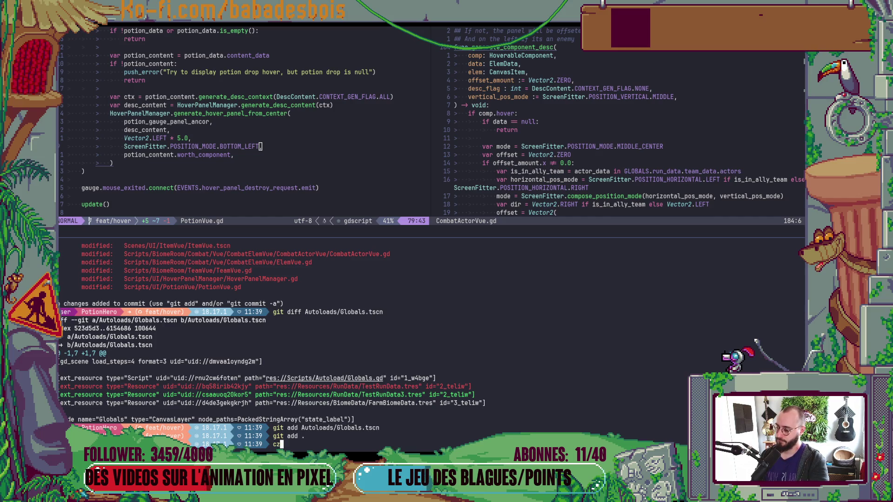
key("Return")
type("fix")
key("Return")
type("UI")
key("Return")
type("Bett")
type("er ")
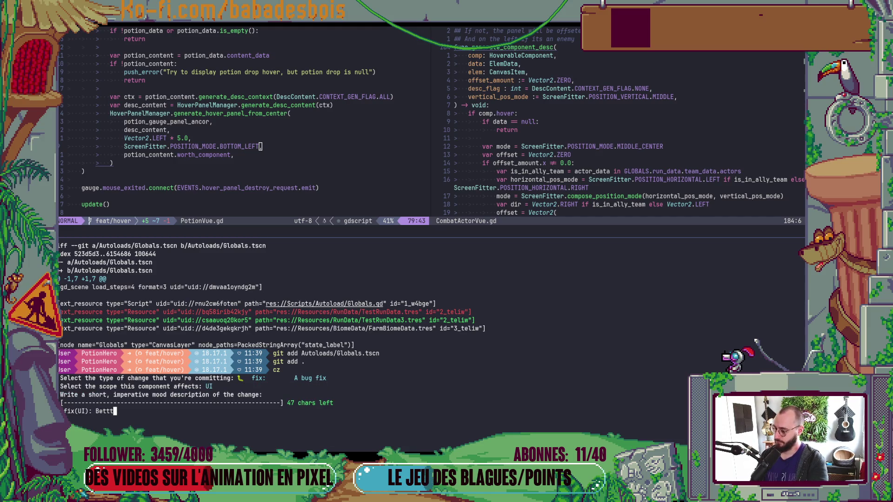
type("Hove")
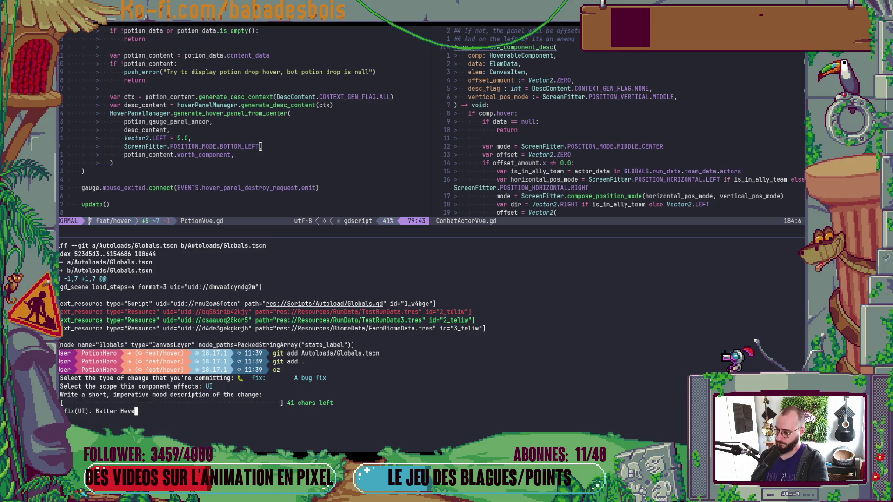
type("rDesc")
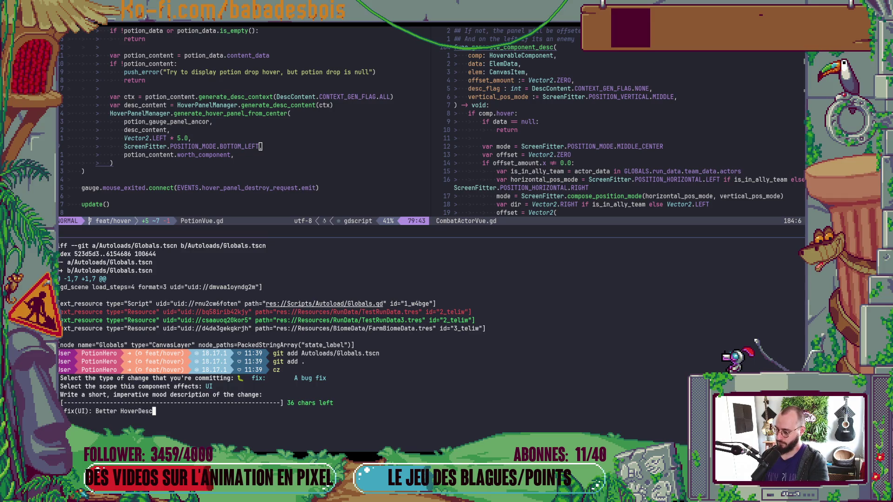
type(" placement")
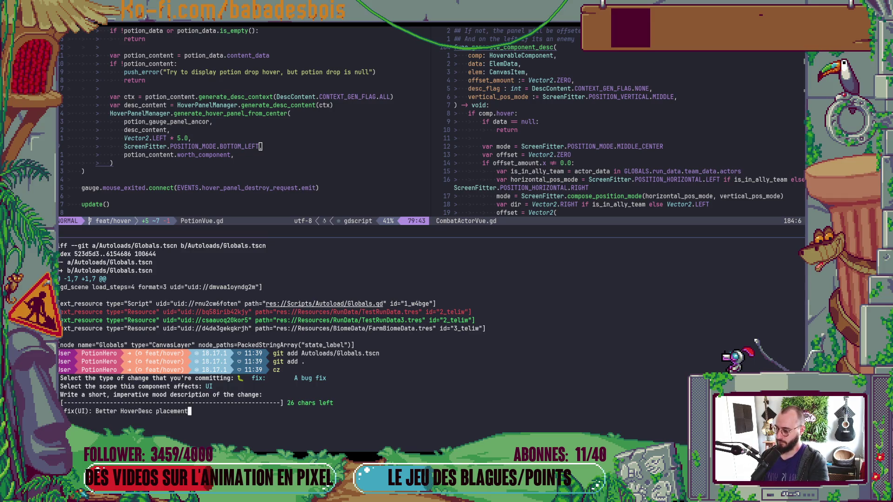
key("Return")
key("Return")
key("alt+Tab")
key("alt+Tab")
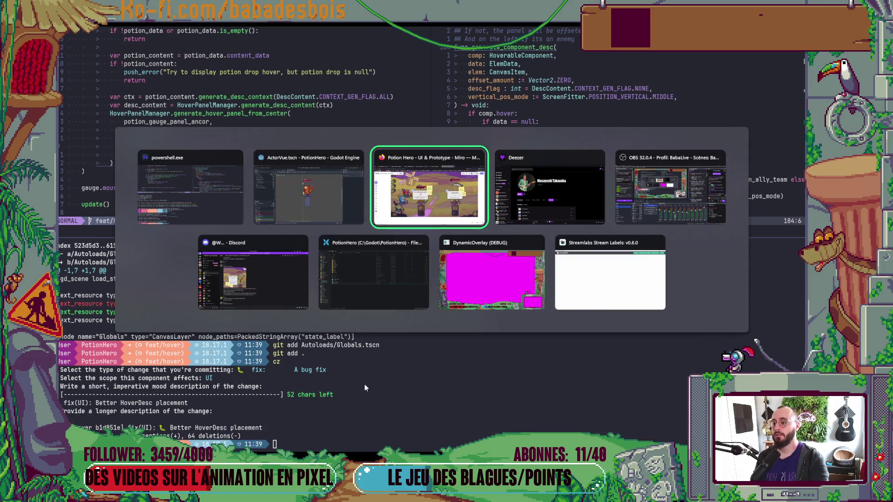
Zoom out on the Miro board to view the three combat mockups, then run the game from Godot
scroll(701, 307, "down", 6)
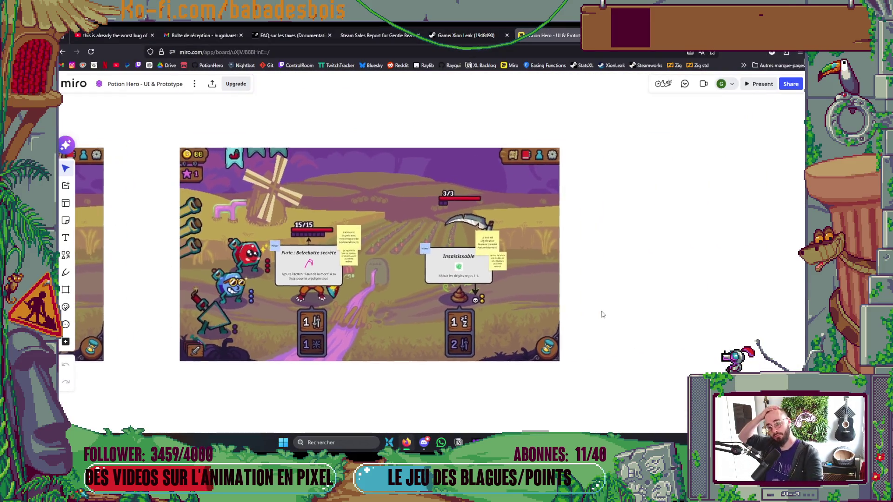
scroll(650, 274, "down", 1)
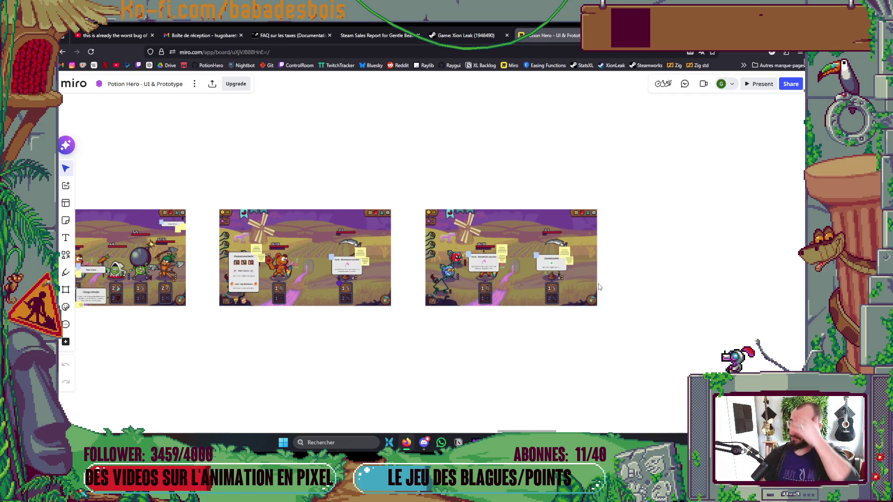
key("alt+Tab")
key("F5")
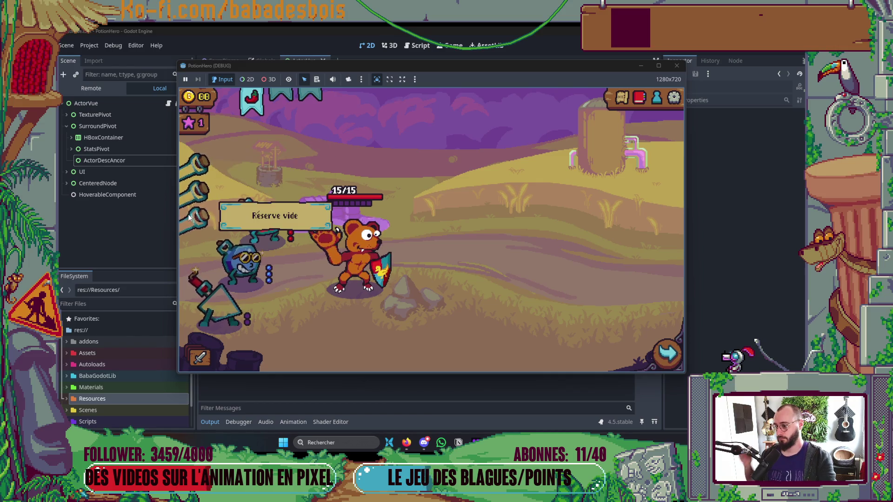
Check each flask's description card in the running game, close it, and collapse the Output panel
mouse_move(231, 253)
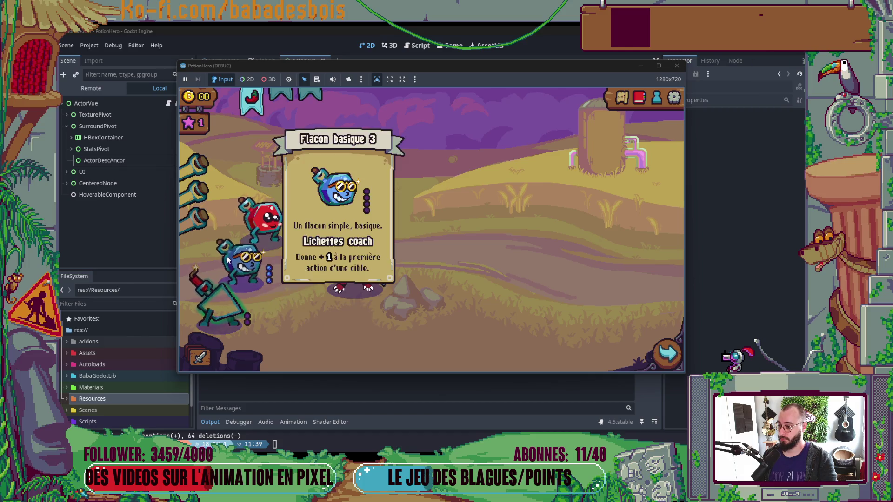
mouse_move(202, 312)
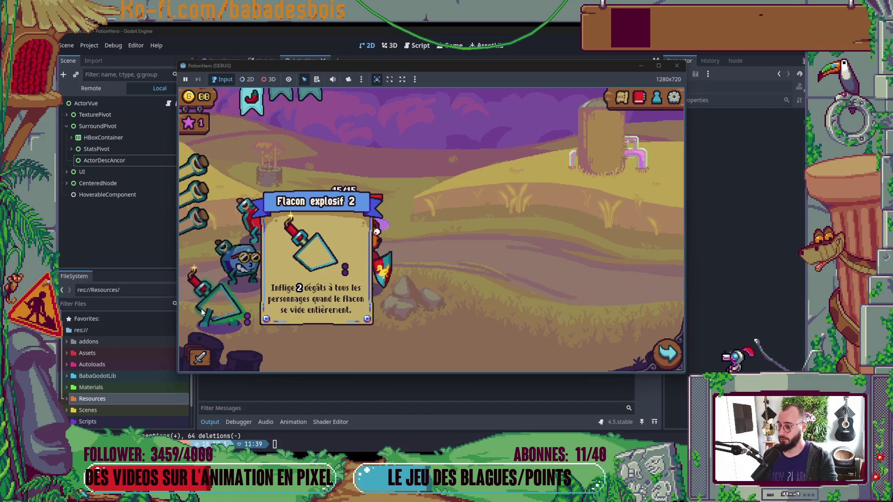
mouse_move(268, 194)
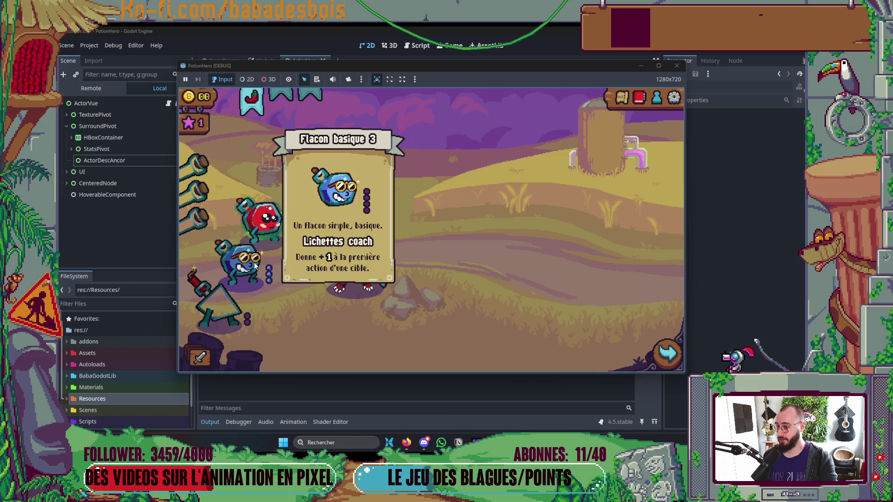
mouse_move(230, 313)
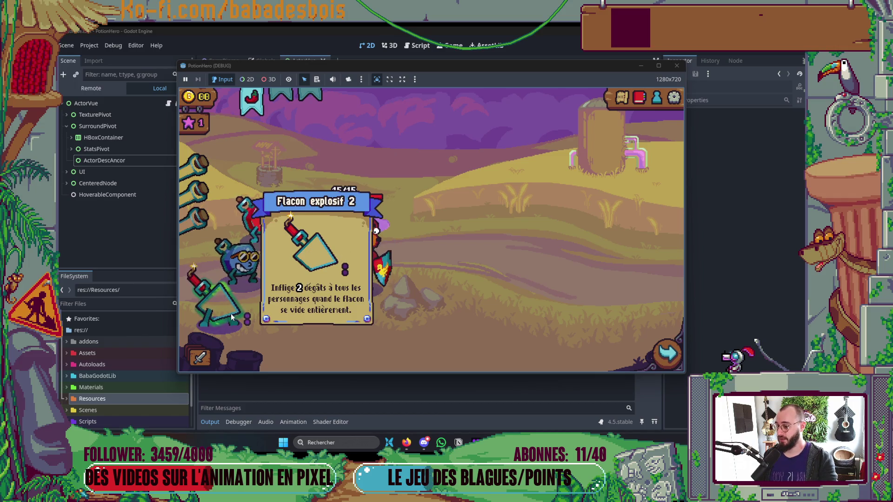
mouse_move(263, 218)
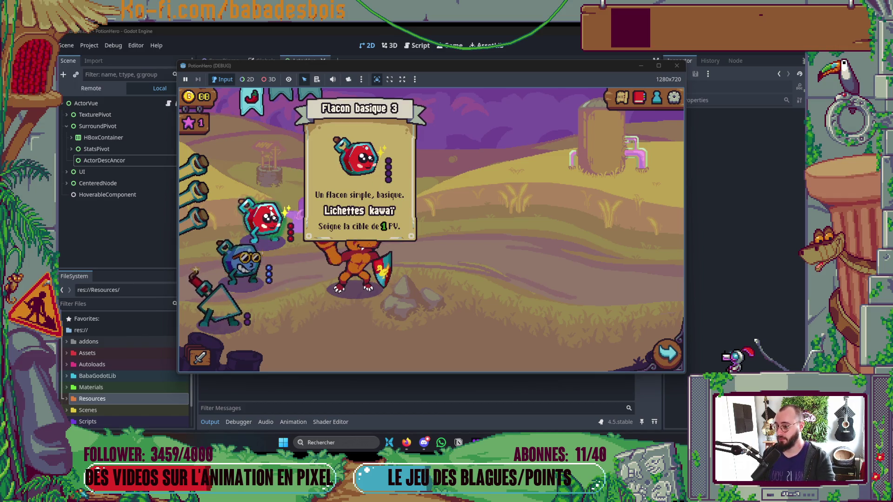
left_click(676, 66)
left_click(210, 421)
key("alt+Tab")
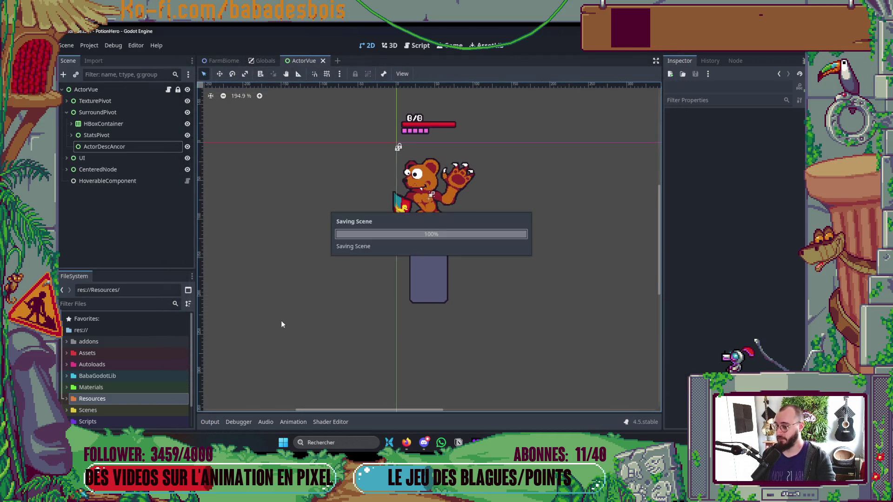
key("alt+Tab")
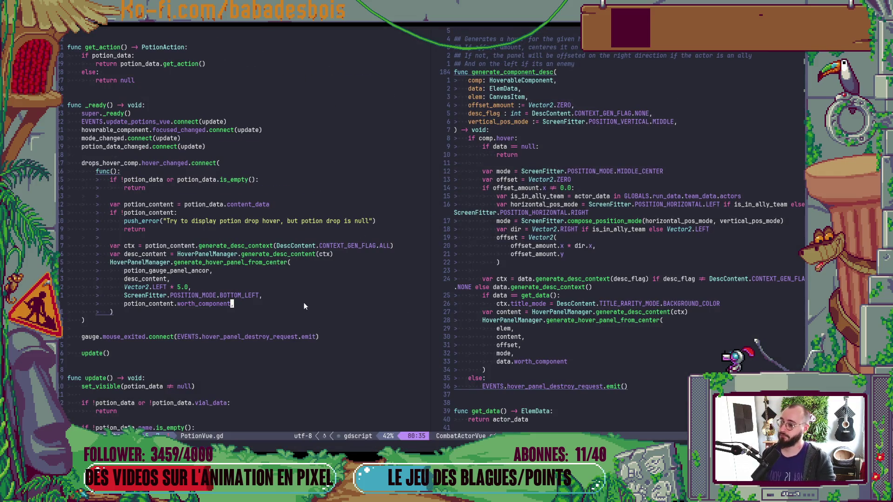
Open potiondropvue in Neovim's right split with Find Files, then start Godot's quick scene search
left_click(702, 237)
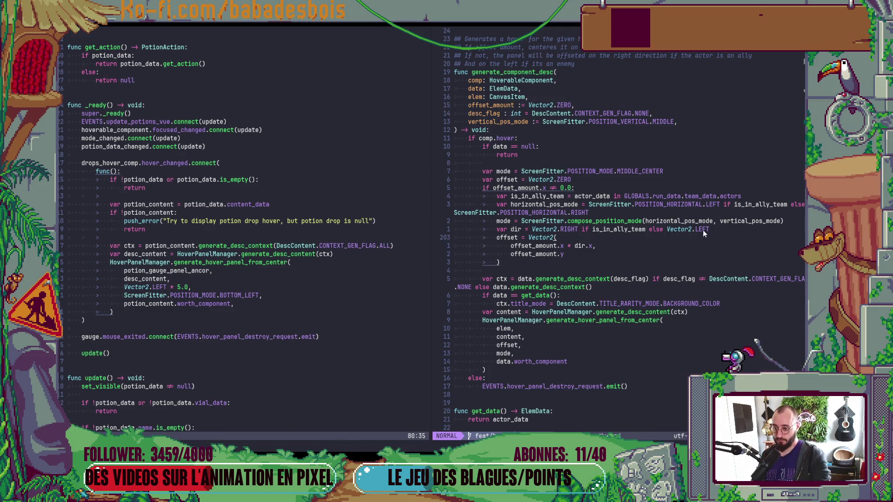
key("space")
key("f")
key("f")
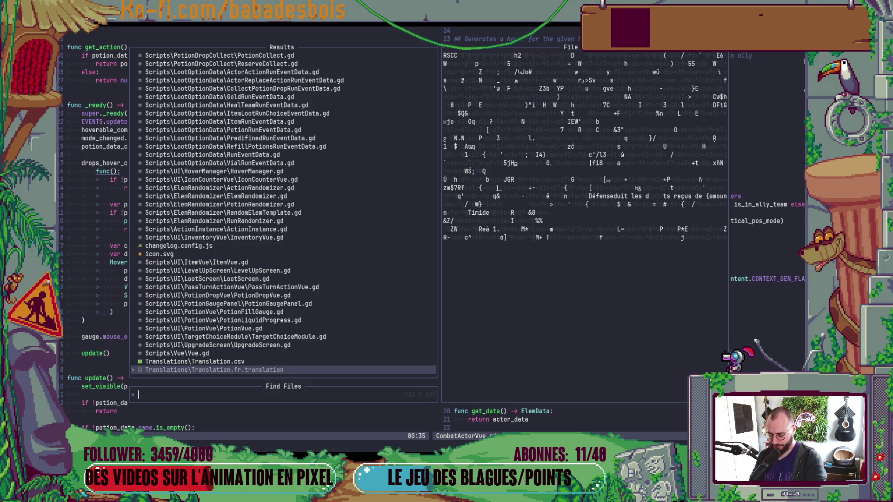
type("potiondropvue")
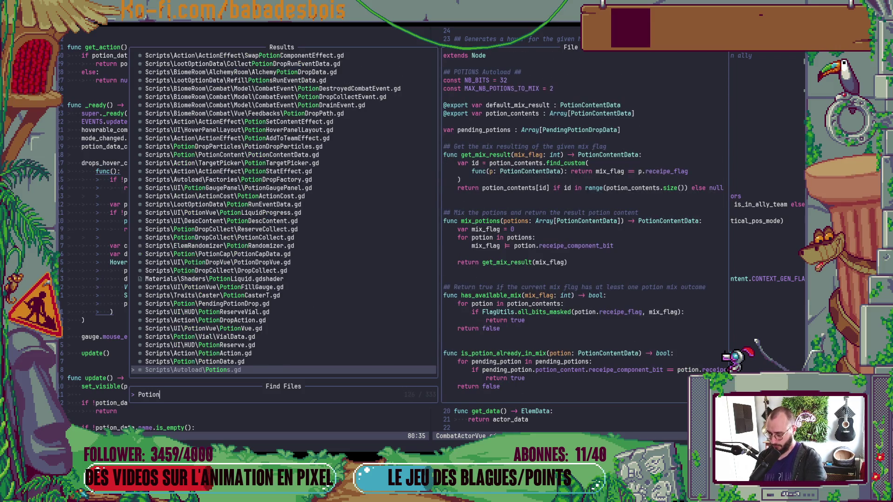
key("Return")
scroll(719, 224, "up", 8)
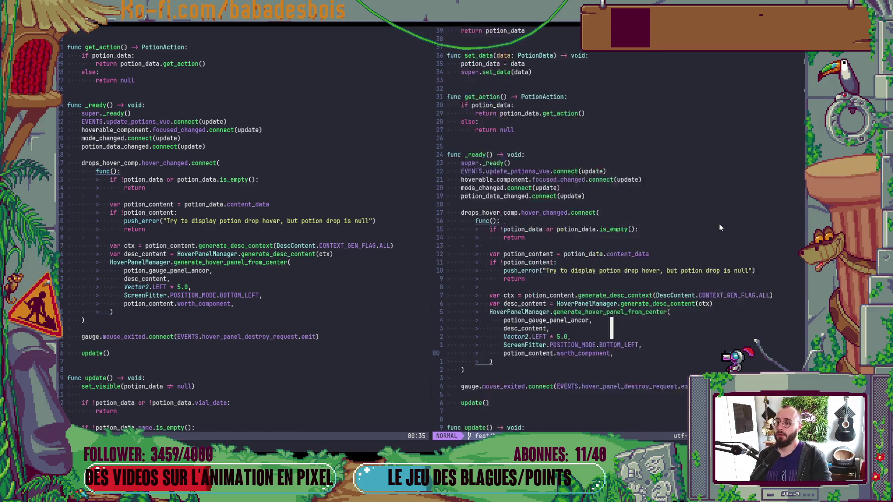
key("alt+Tab")
key("ctrl+shift+o")
Open the PotionVue scene from the quick scene search
type("PotionVue")
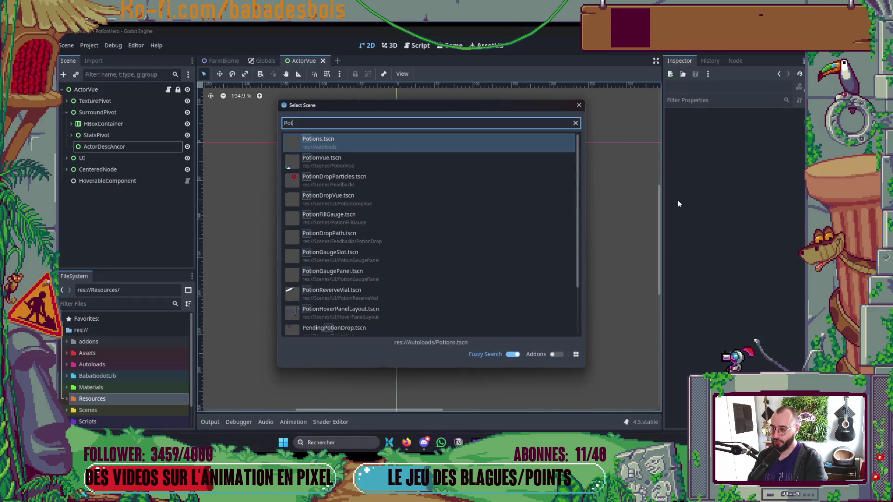
key("Return")
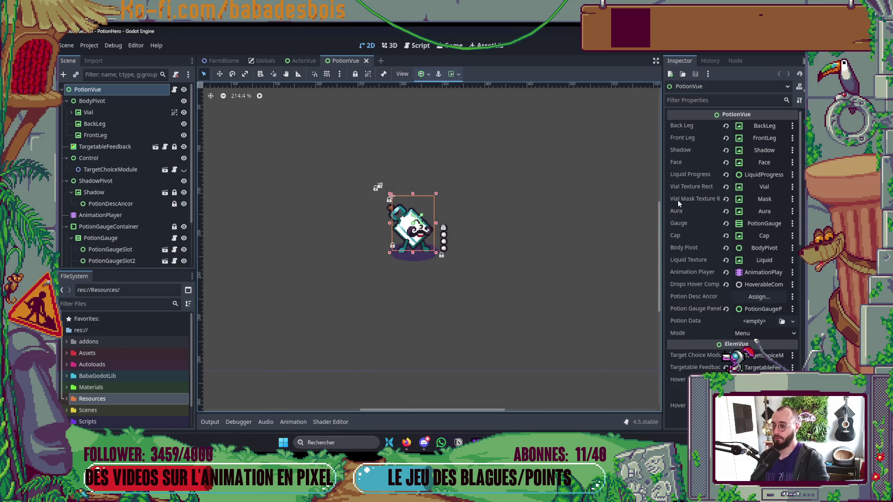
scroll(409, 257, "up", 5)
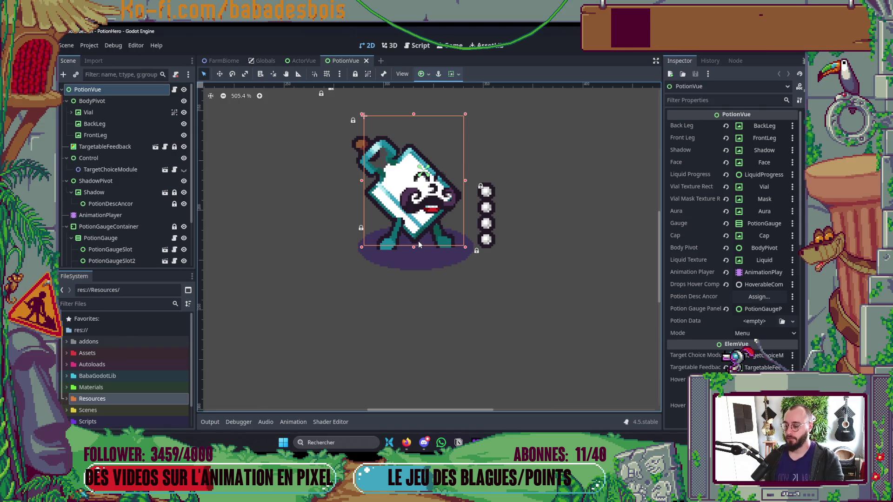
Reset PotionVue's minimum size to zero, shift the sprite and gauge down, and save
left_click_drag(415, 246, 415, 221)
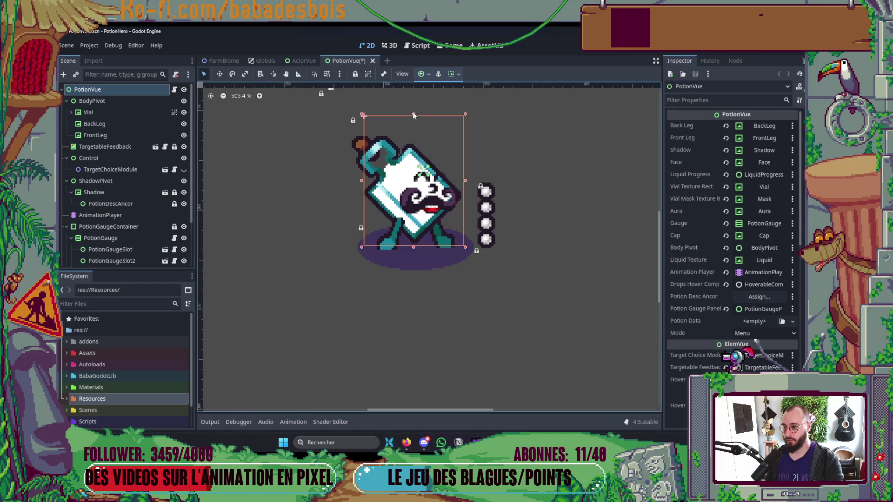
scroll(726, 270, "down", 8)
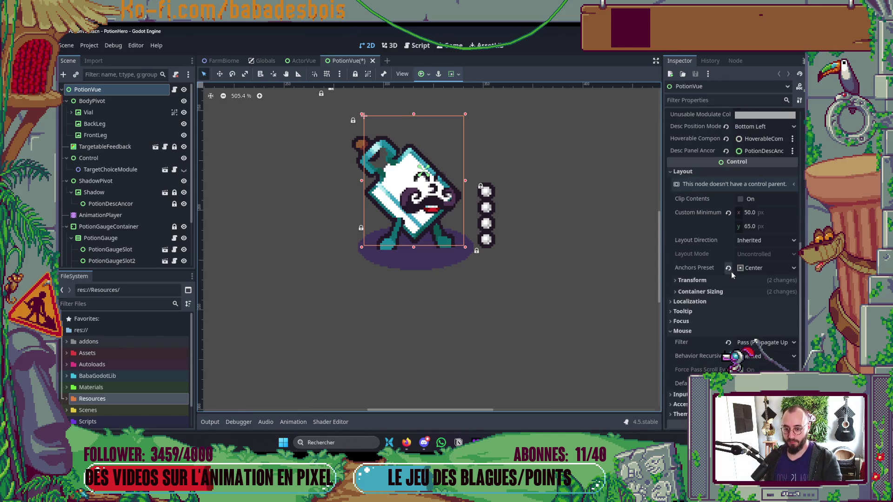
left_click(728, 213)
left_click_drag(415, 113, 414, 144)
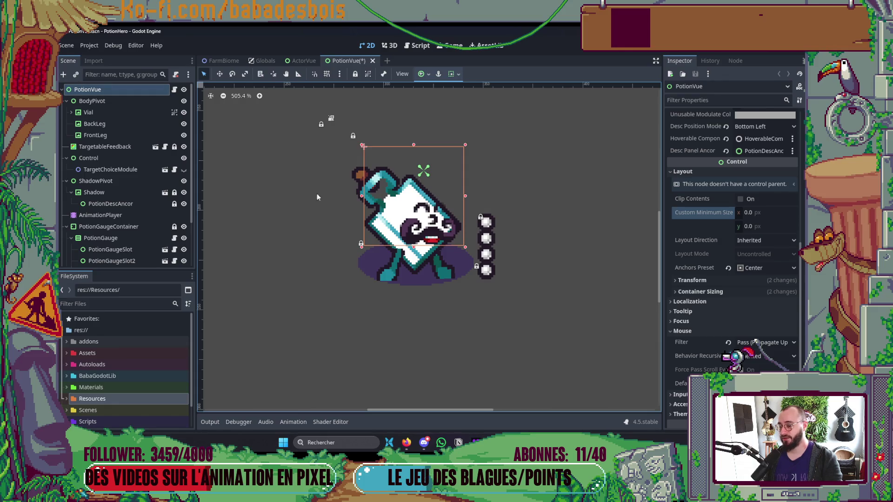
left_click(86, 103)
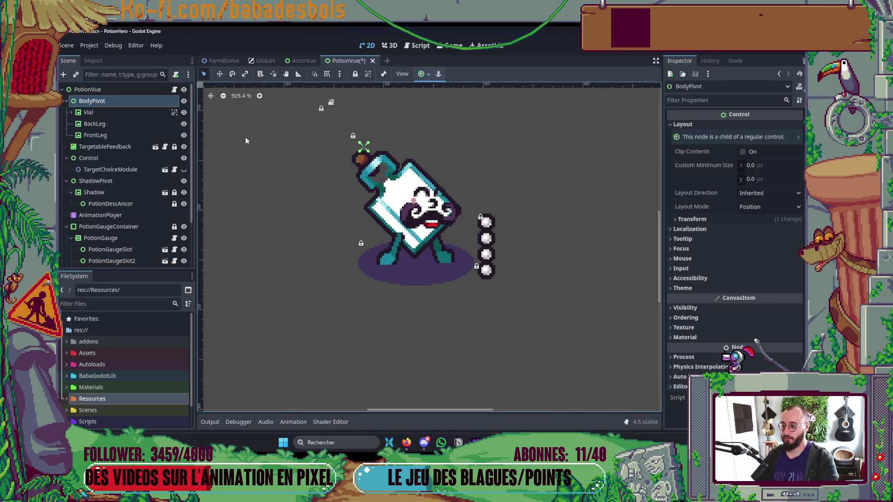
key("ctrl+s")
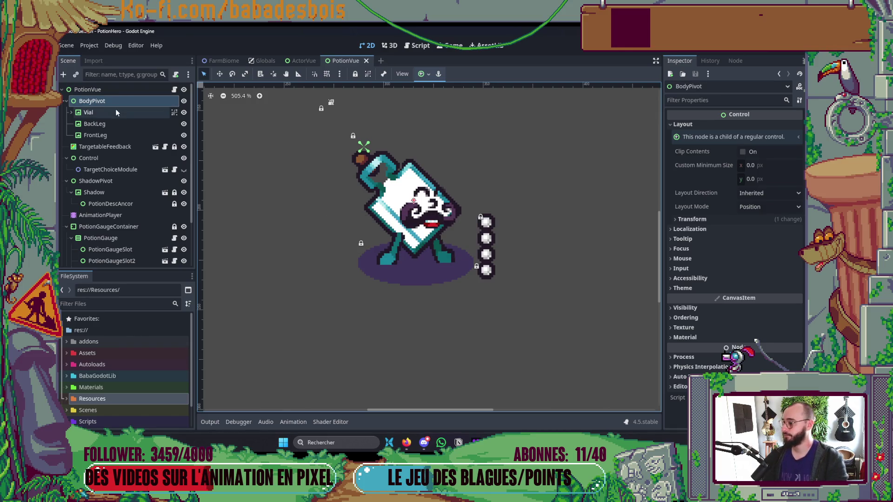
scroll(132, 126, "down", 3)
Unlock PotionGaugeContainer, nudge it up slightly, save the scene, and lock it again
left_click(119, 179)
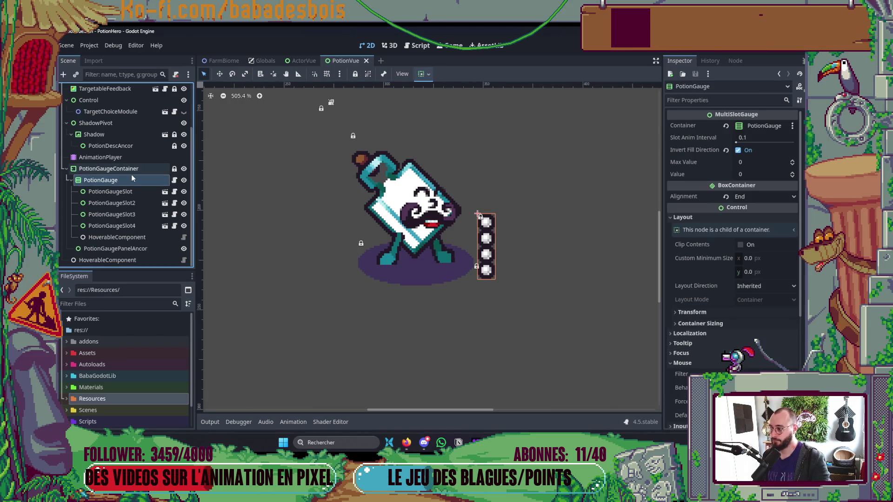
left_click(136, 170)
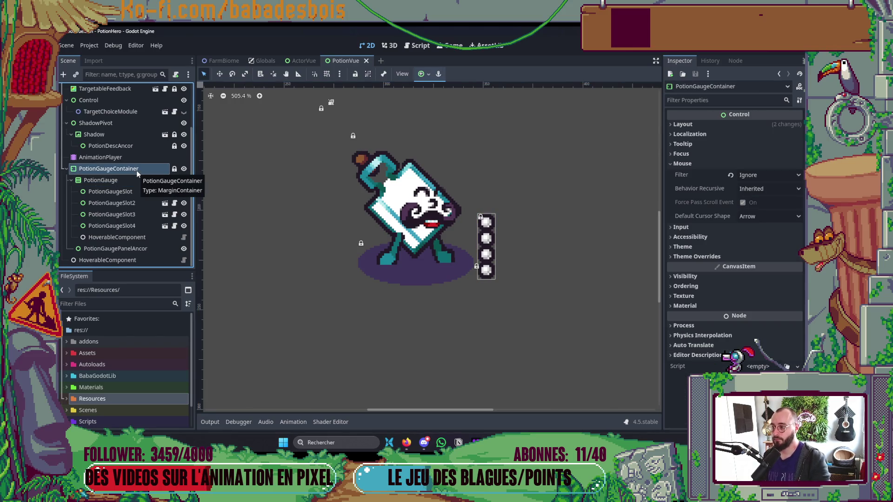
left_click(363, 75)
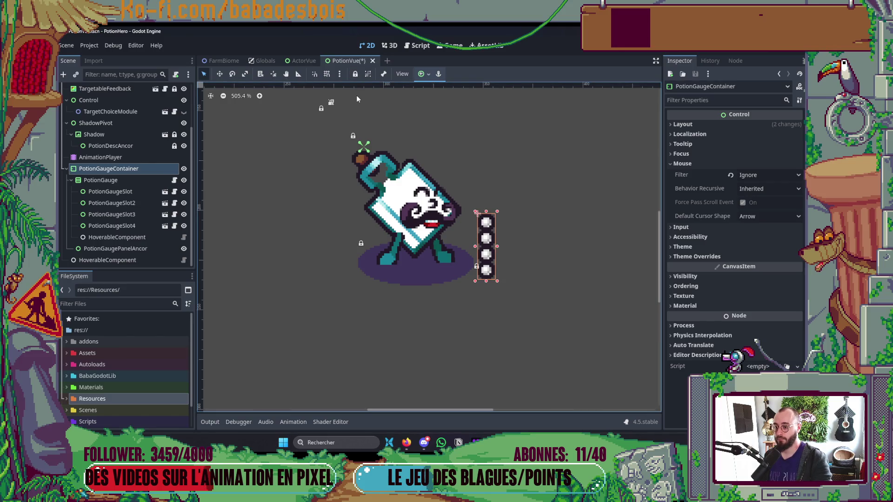
key("Up")
key("Up")
key("Up")
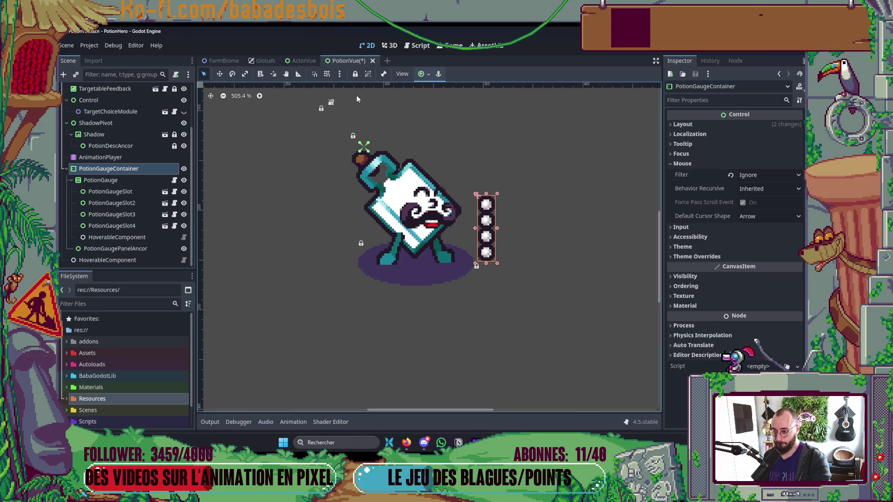
key("ctrl+s")
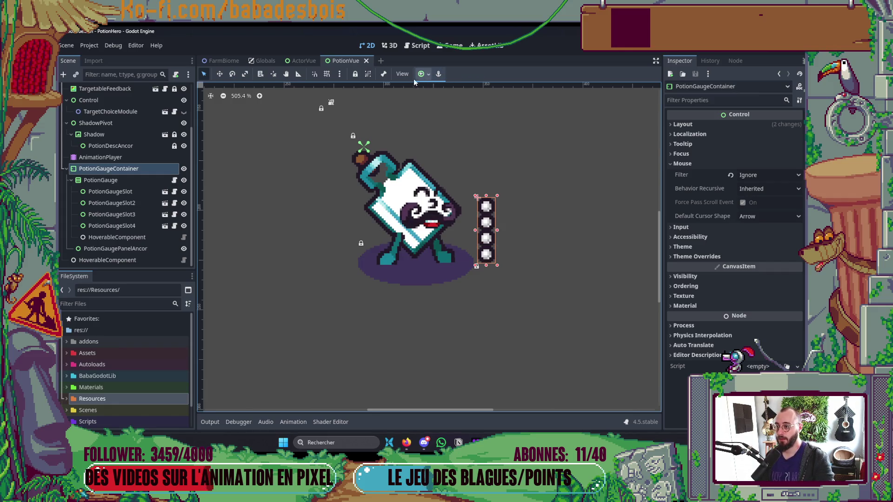
left_click(354, 74)
Reselect the PotionVue root node and launch the game to test the gauge position
scroll(498, 123, "down", 3)
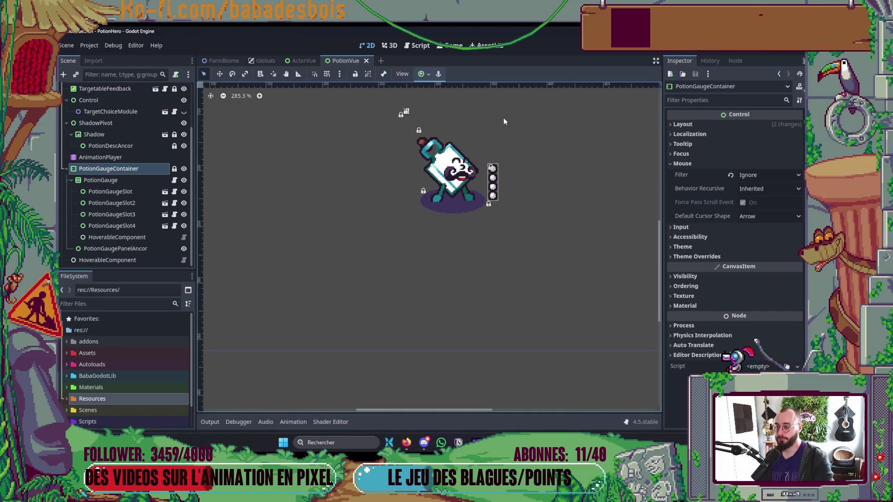
left_click_drag(503, 121, 492, 163)
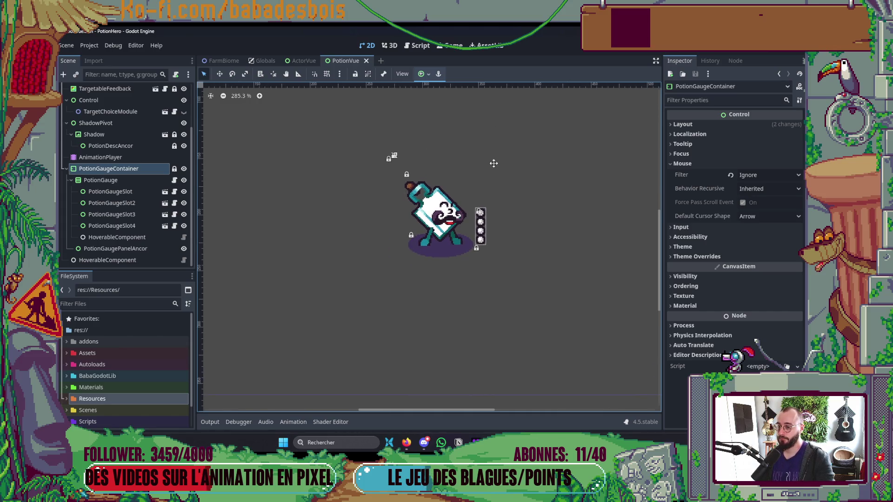
scroll(125, 193, "up", 3)
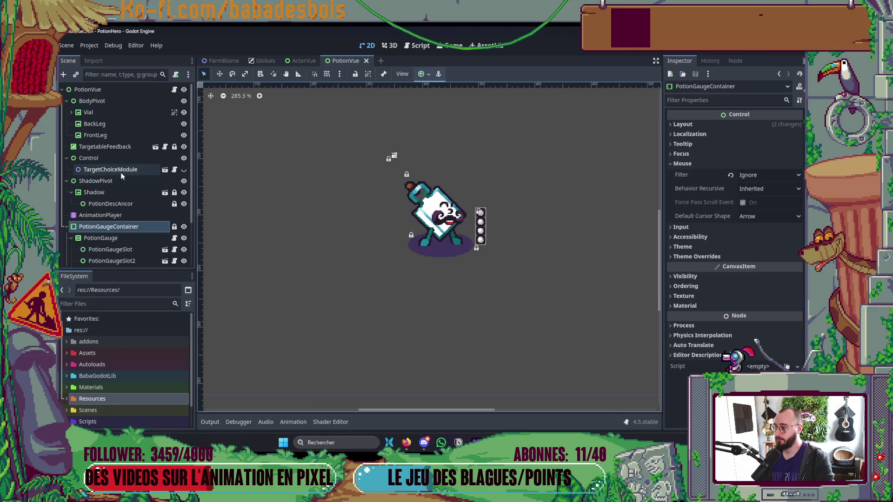
left_click(113, 89)
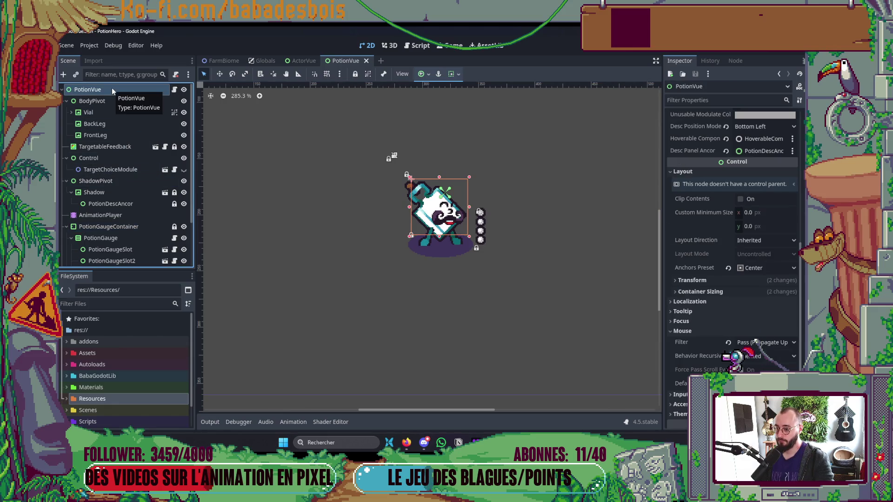
scroll(476, 253, "up", 5)
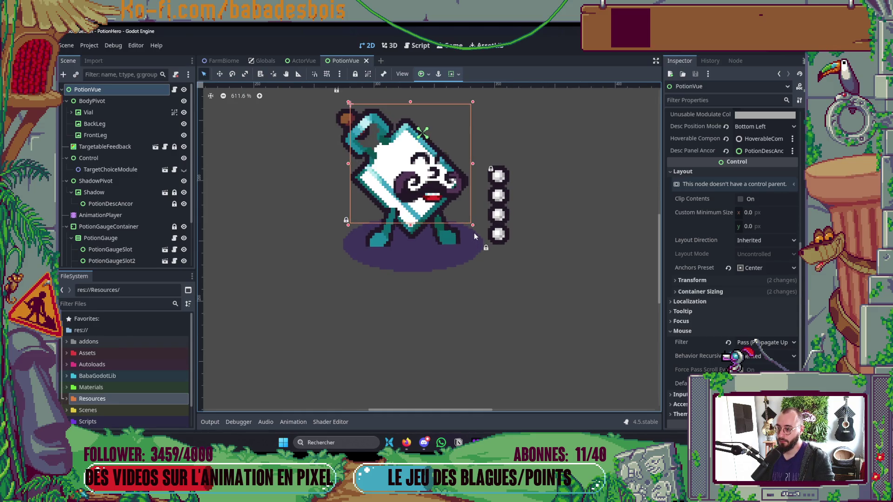
key("F5")
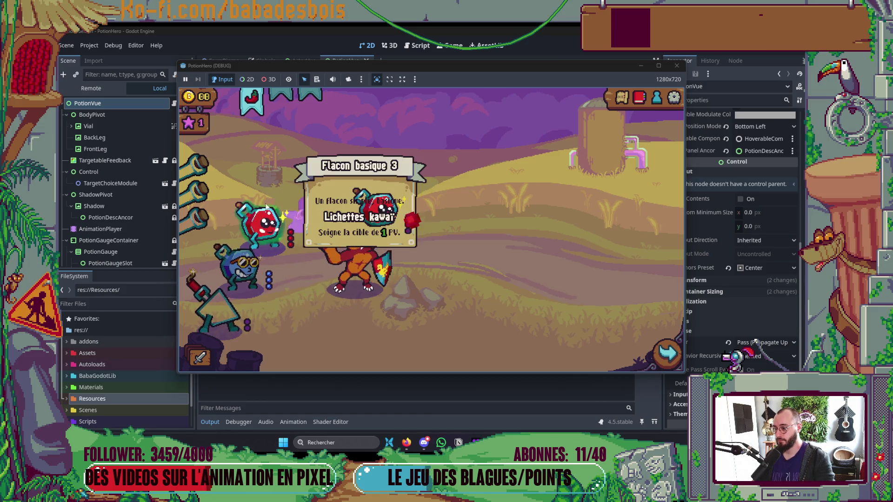
View the 'Lichettes coach' and 'Flacon explosif 2' potion cards, then close the game window
mouse_move(263, 252)
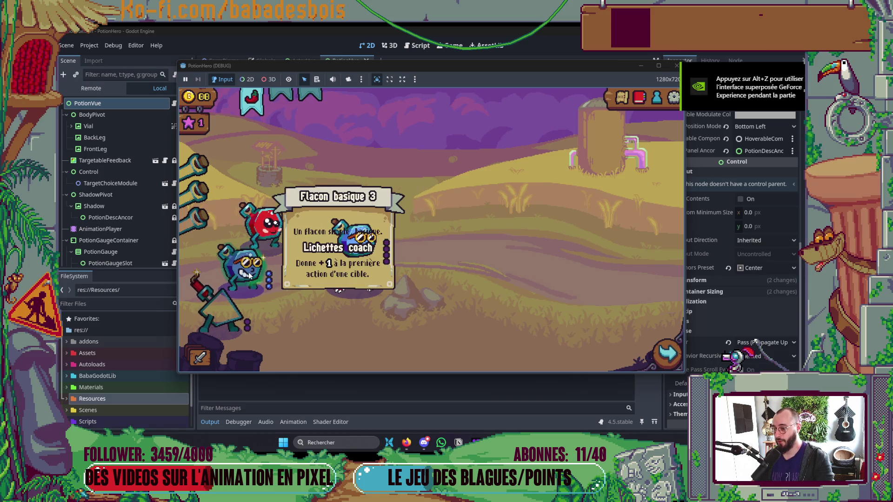
mouse_move(228, 317)
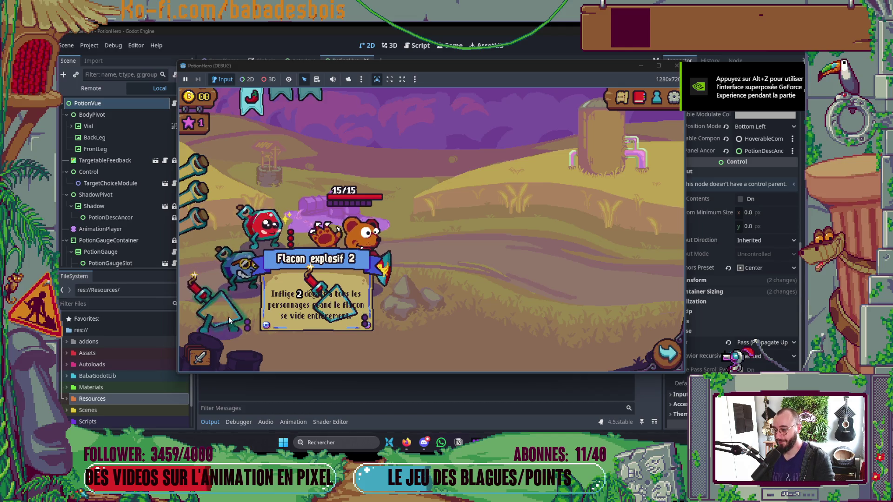
left_click(677, 66)
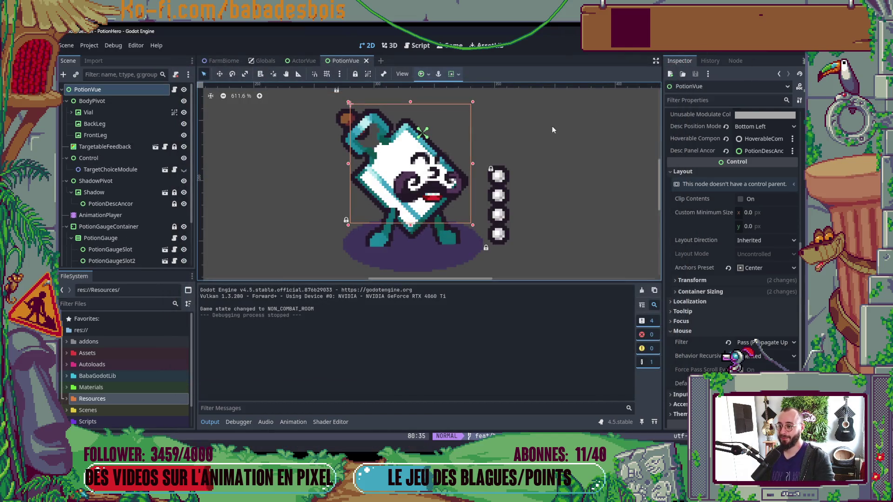
Undo and then redo the recent gauge container moves, leaving the gauge in its raised spot
key("ctrl+z")
key("ctrl+z")
key("ctrl+z")
key("ctrl+z")
key("ctrl+z")
key("ctrl+z")
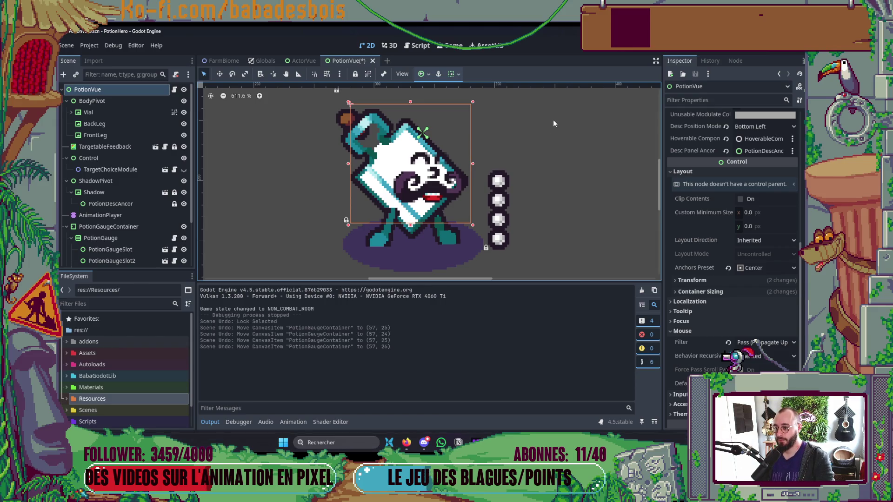
key("ctrl+z")
key("ctrl+z")
key("ctrl+shift+z")
key("ctrl+shift+z")
key("ctrl+shift+z")
key("ctrl+shift+z")
key("ctrl+shift+z")
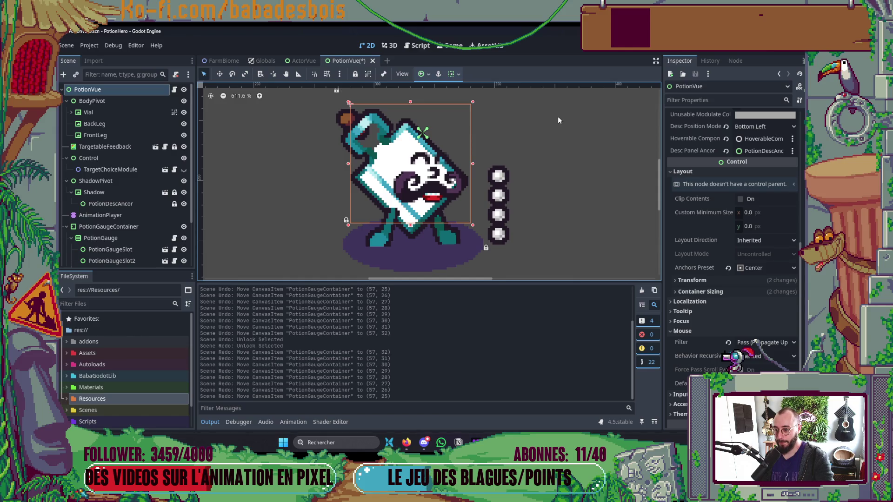
key("ctrl+shift+z")
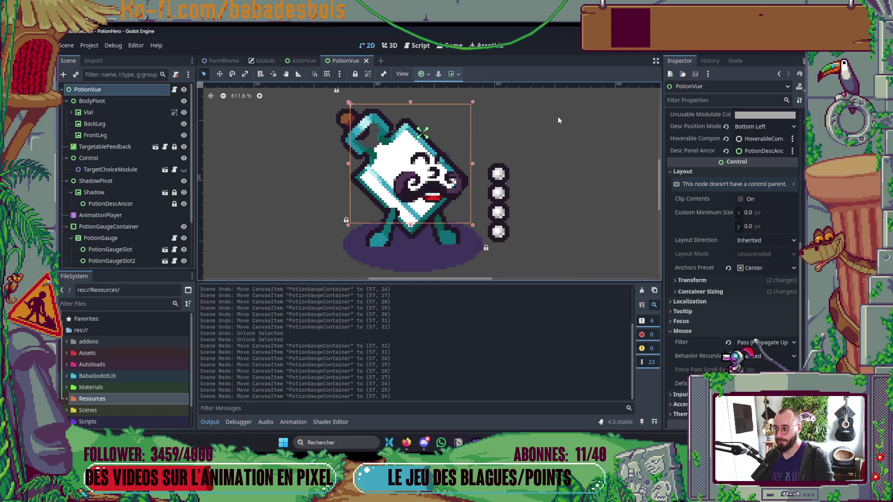
Set PotionVue's size height to 50 and custom minimum size to 50 × 50, then relaunch the game
scroll(763, 266, "down", 3)
left_click(693, 205)
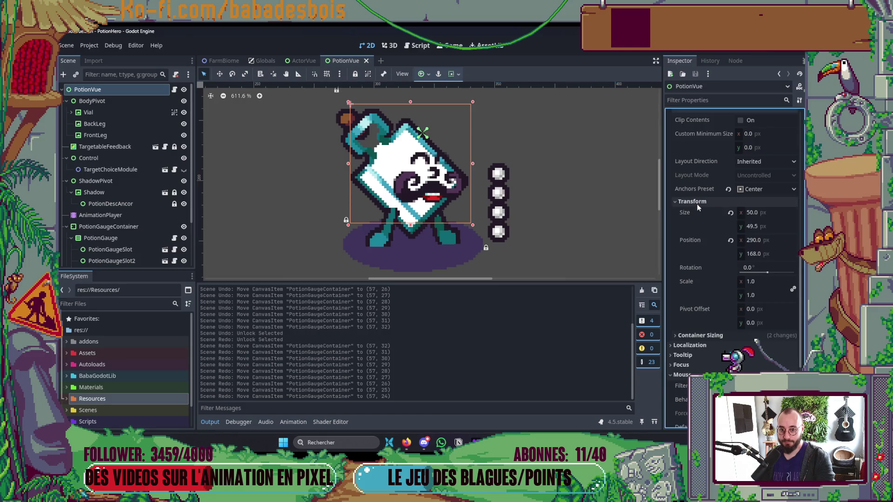
left_click(753, 227)
key("Return")
scroll(743, 178, "up", 3)
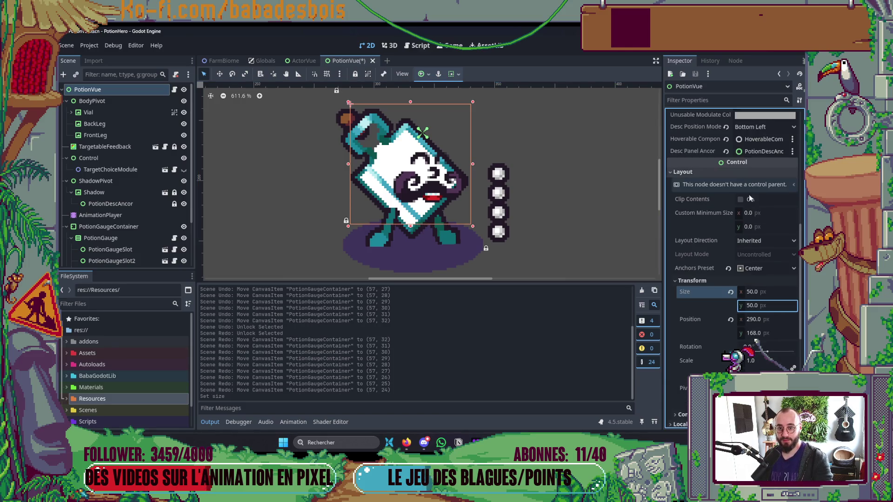
left_click(768, 214)
key("Tab")
type("50")
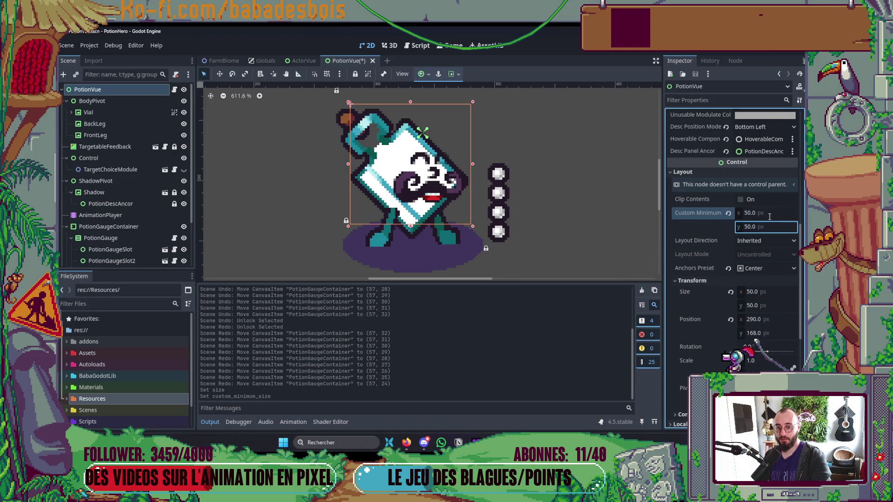
key("F6")
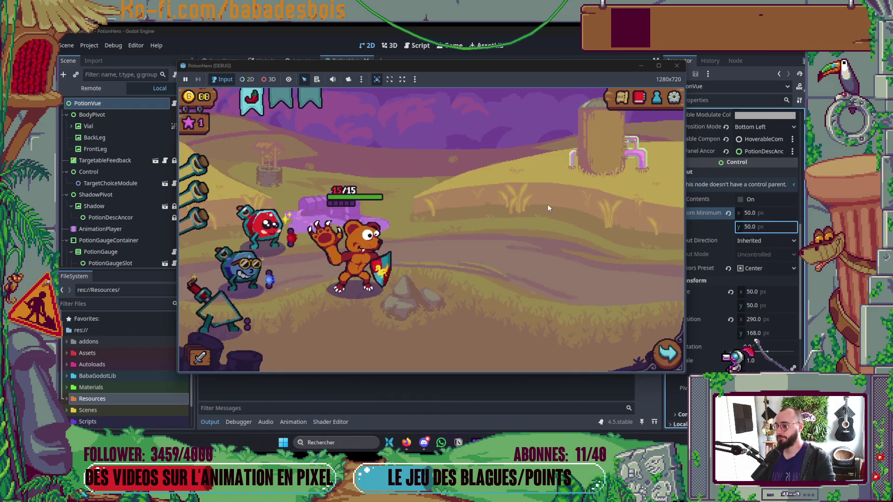
Preview the 'Flacon basique 3' and 'Lichettes kawaï' cards in game, close it, and redo the BodyPivot move
mouse_move(266, 224)
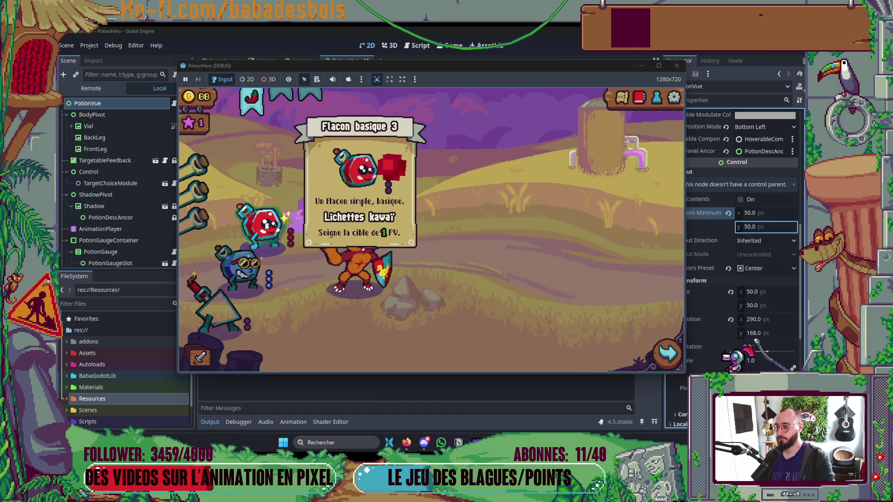
mouse_move(234, 284)
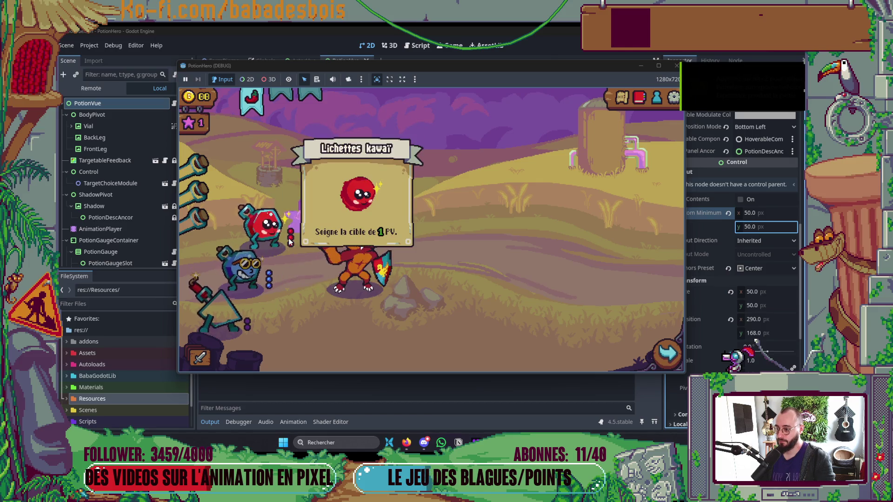
mouse_move(216, 314)
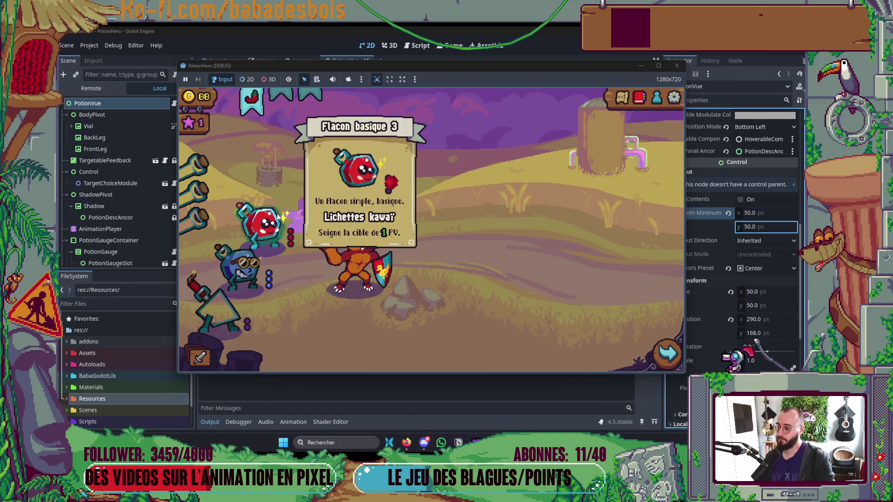
key("F8")
key("ctrl+shift+z")
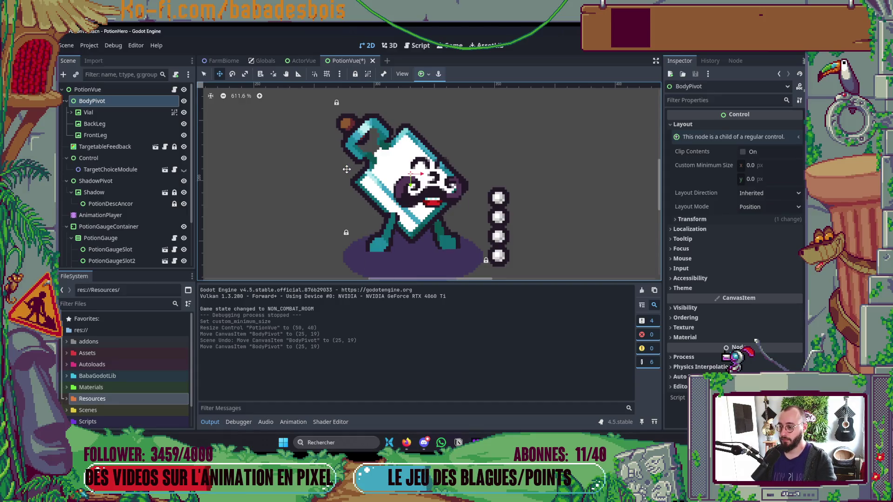
After trying and undoing PotionVue moves, nudge BodyPivot up to (25, 11) and save the scene
left_click(133, 88)
left_click(133, 101)
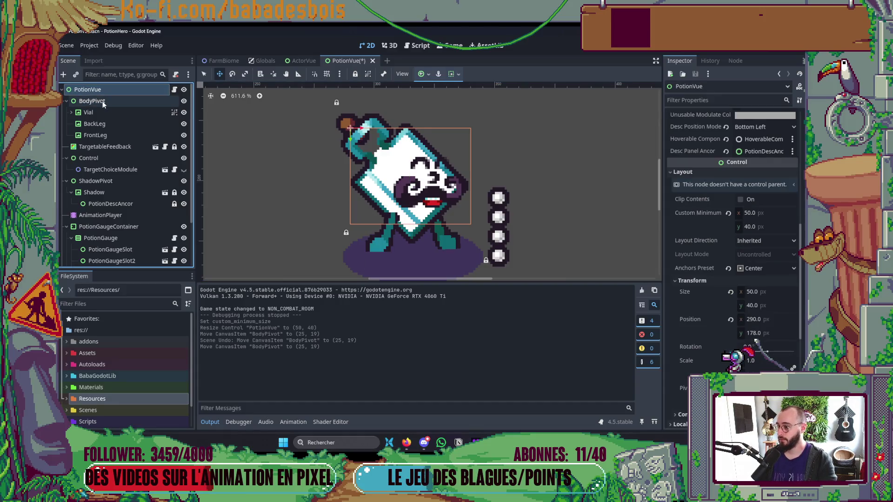
key("shift+Up")
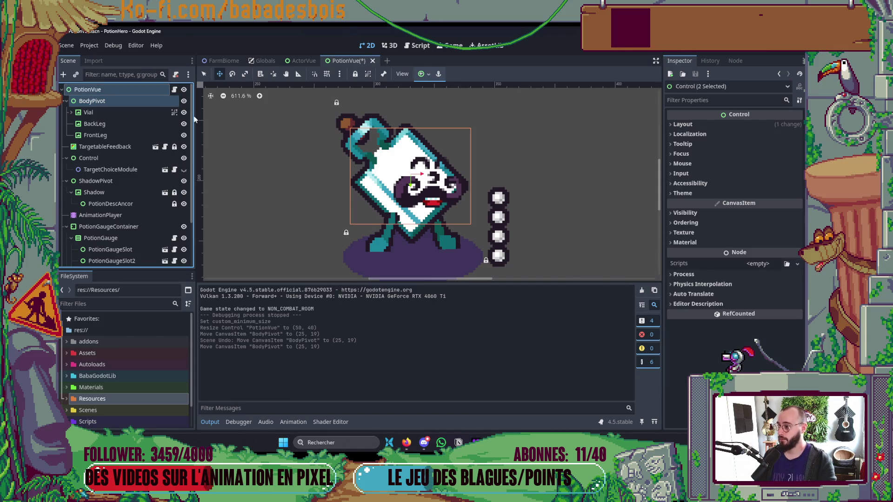
left_click(109, 90)
left_click_drag(409, 174, 411, 169)
key("ctrl+z")
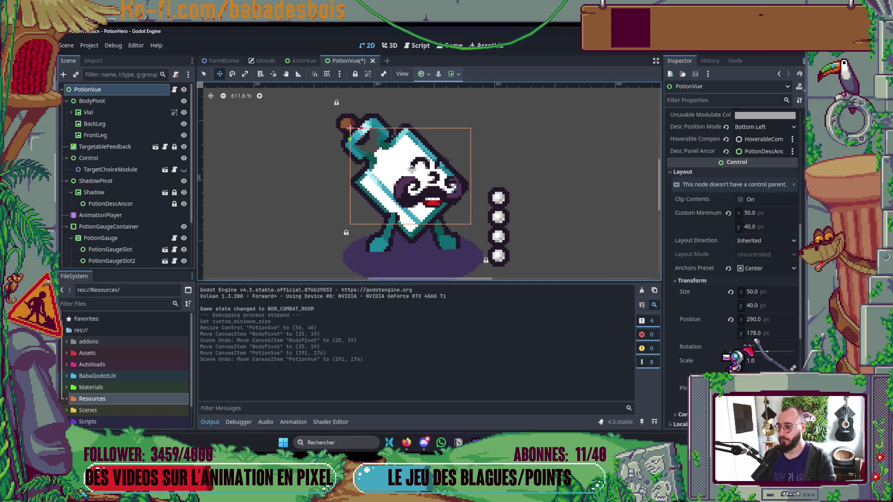
key("shift+Up")
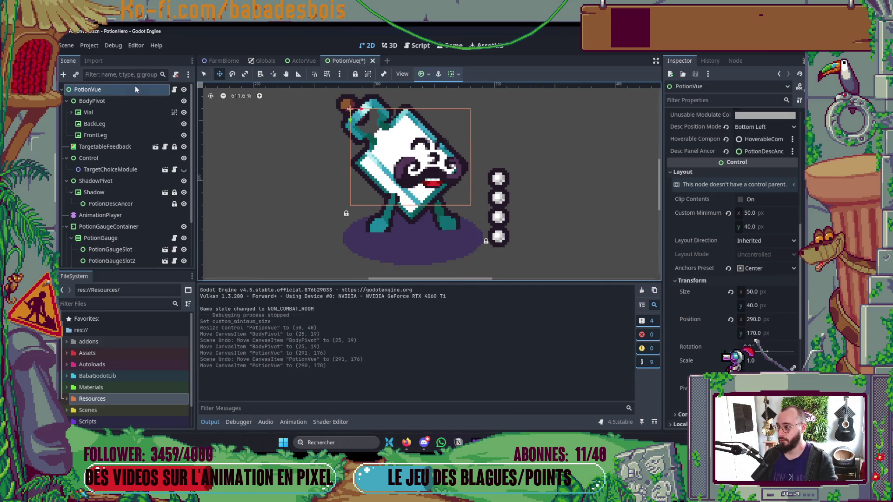
key("ctrl+z")
left_click(124, 101)
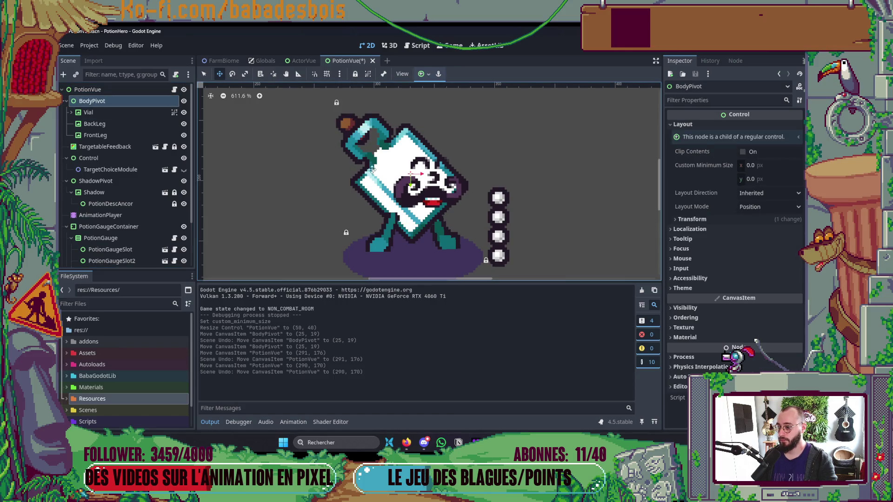
key("shift+Up")
key("ctrl+s")
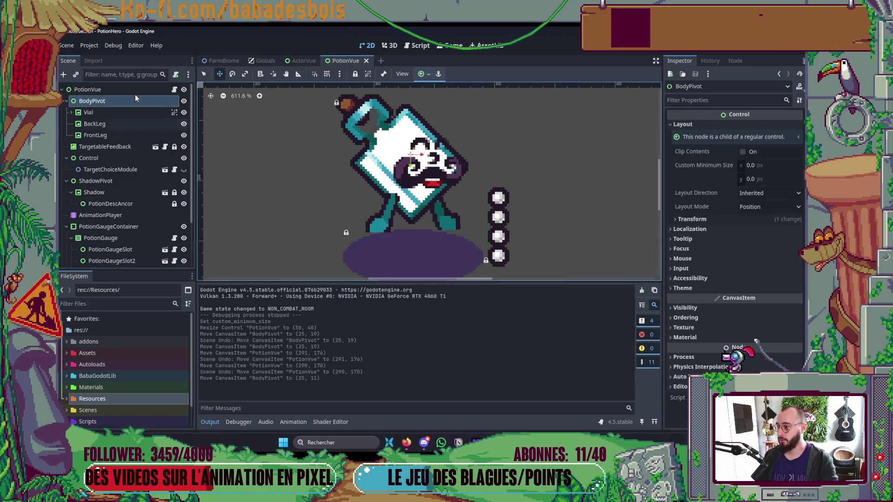
Try a custom minimum height of 50 on PotionVue, then undo it to keep 40
left_click(111, 102)
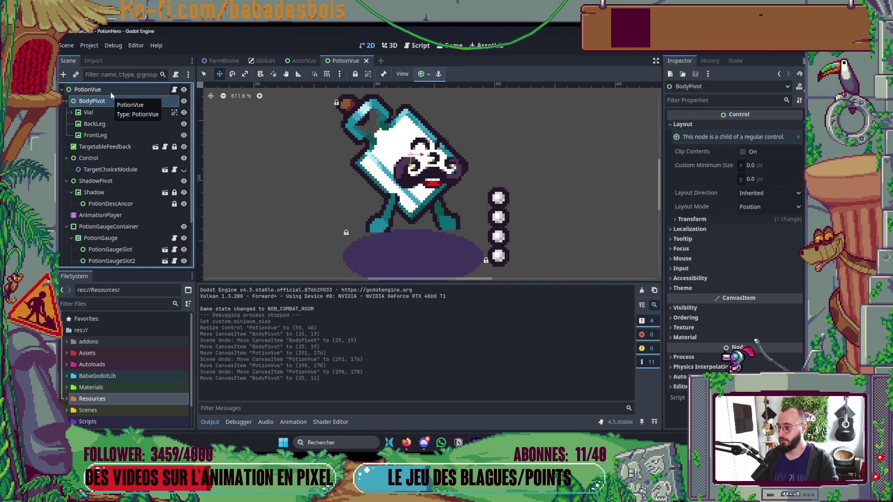
left_click(116, 89)
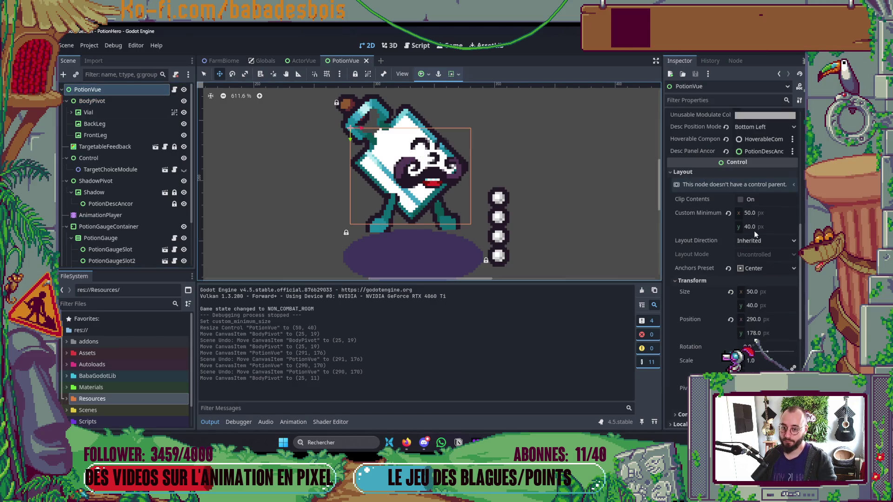
left_click(757, 230)
type("0")
key("Return")
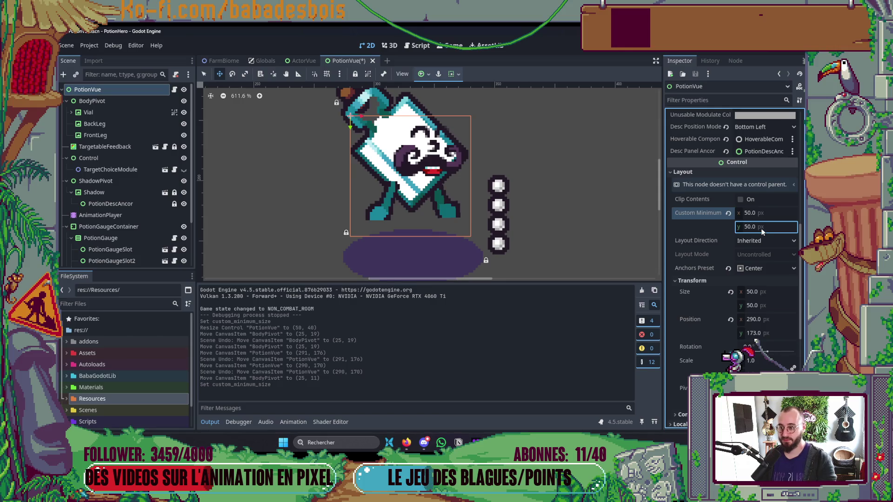
key("ctrl+z")
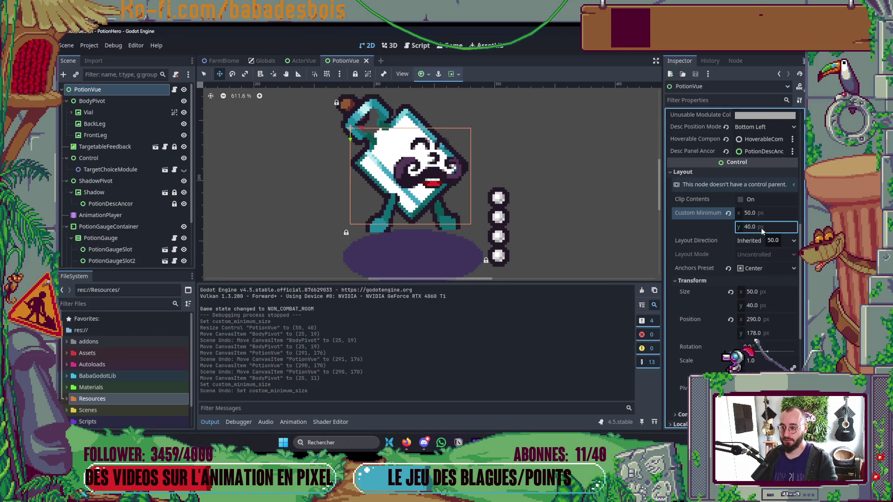
scroll(127, 170, "down", 3)
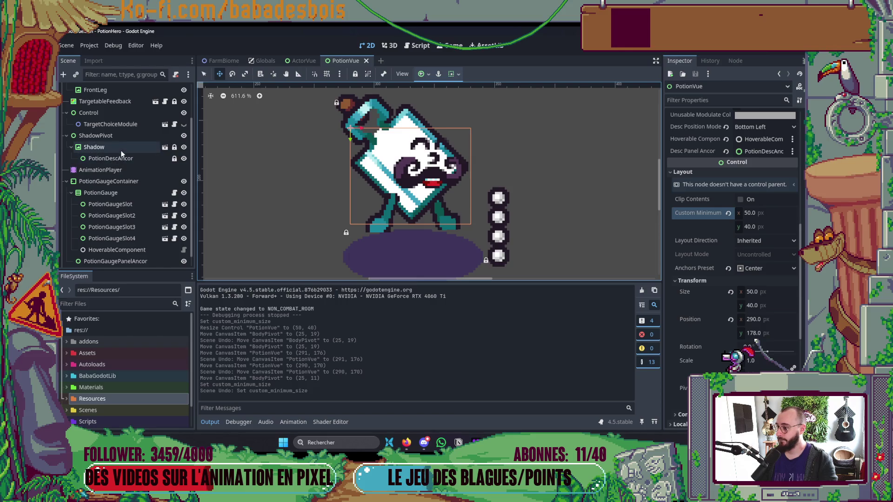
Nudge ShadowPivot up to (-3, 32) and save the scene
left_click(128, 136)
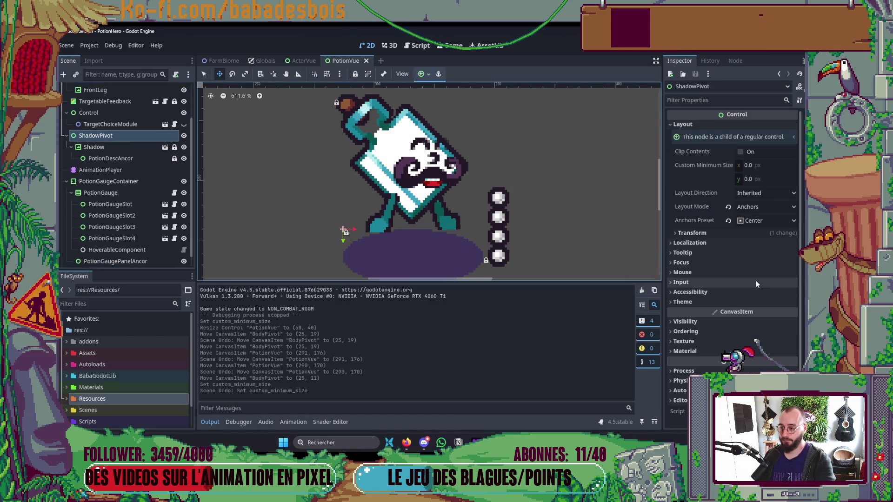
key("Up")
key("Up")
key("Up")
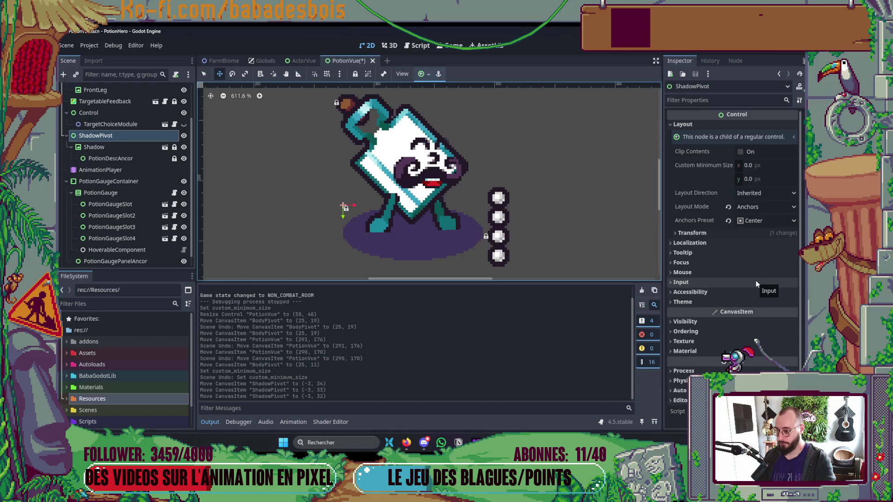
key("ctrl+s")
Nudge PotionGaugeContainer up, save, and launch the game
left_click(104, 169)
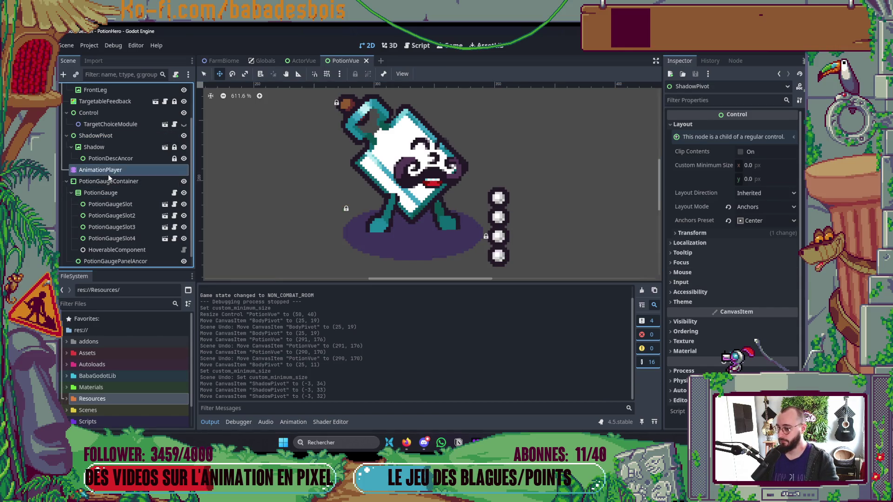
left_click(107, 181)
key("Up")
key("Up")
key("Up")
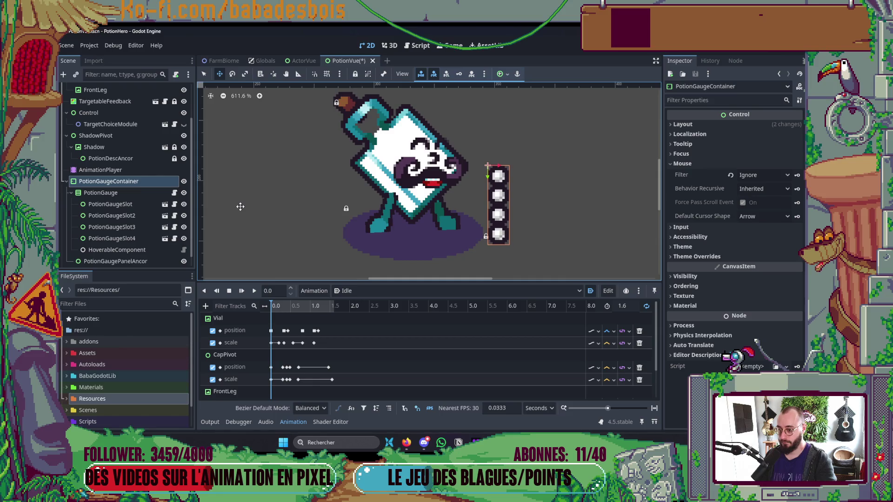
key("ctrl+s")
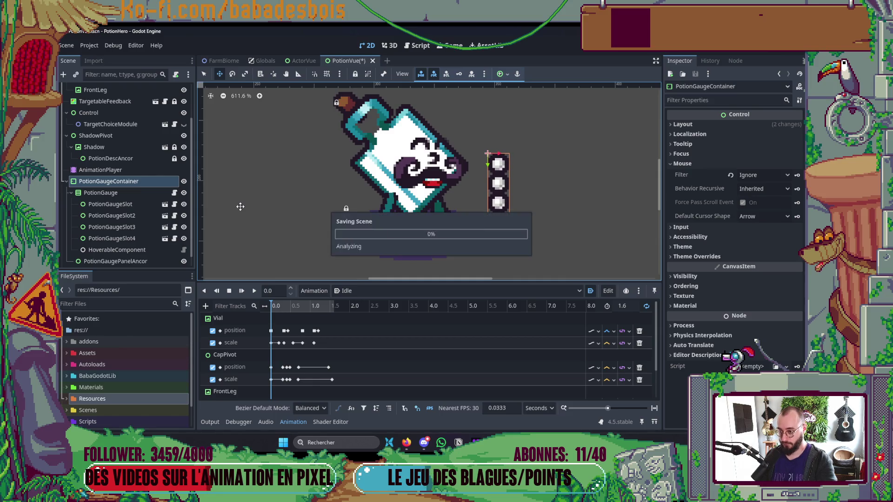
key("F5")
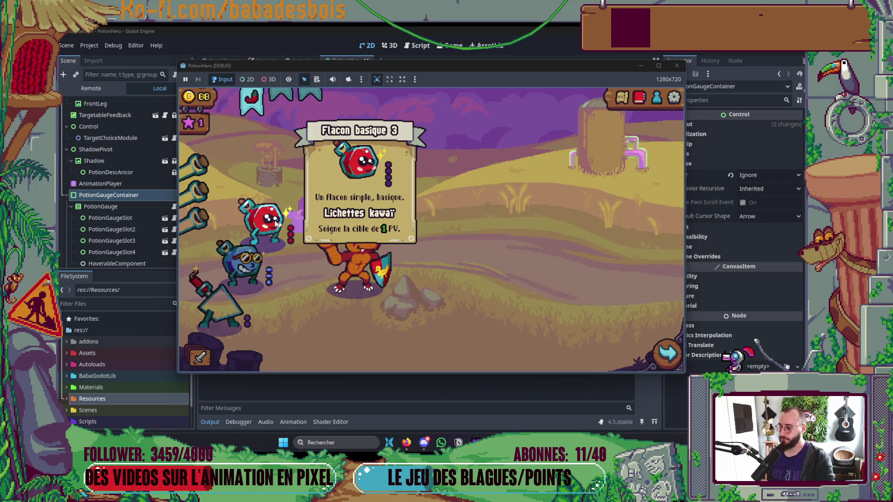
View the 'Lichettes coach' and 'Lichettes kawaï' cards in the running game, then return to the editor
mouse_move(235, 266)
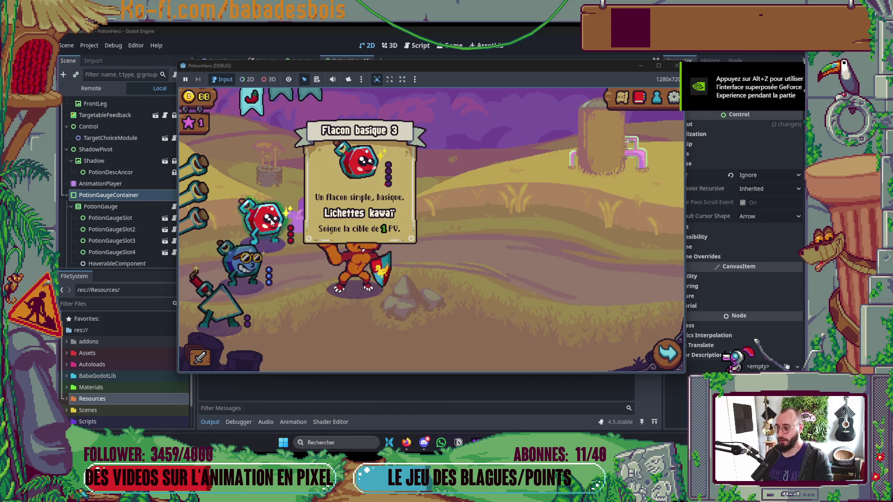
key("alt+Tab")
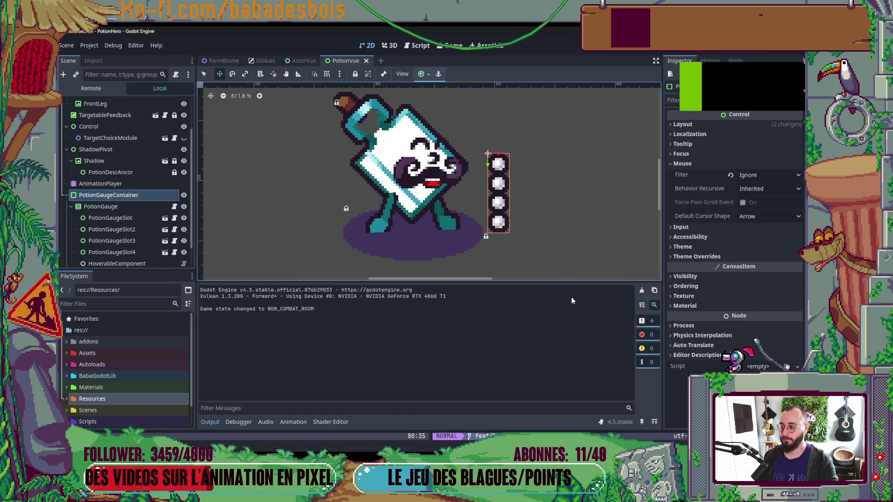
Lower BodyPivot to (25, 16) and save the scene
scroll(96, 142, "up", 3)
scroll(96, 143, "up", 1)
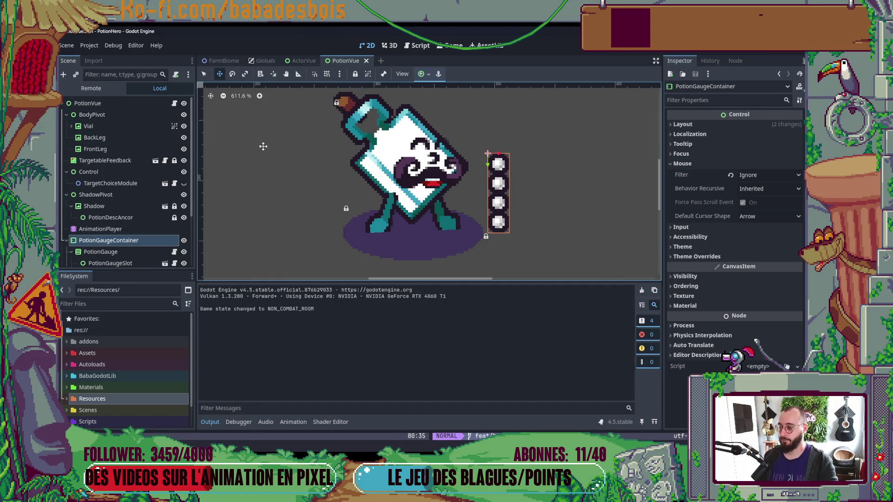
left_click(135, 102)
left_click(107, 114)
key("Down")
key("Down")
key("Down")
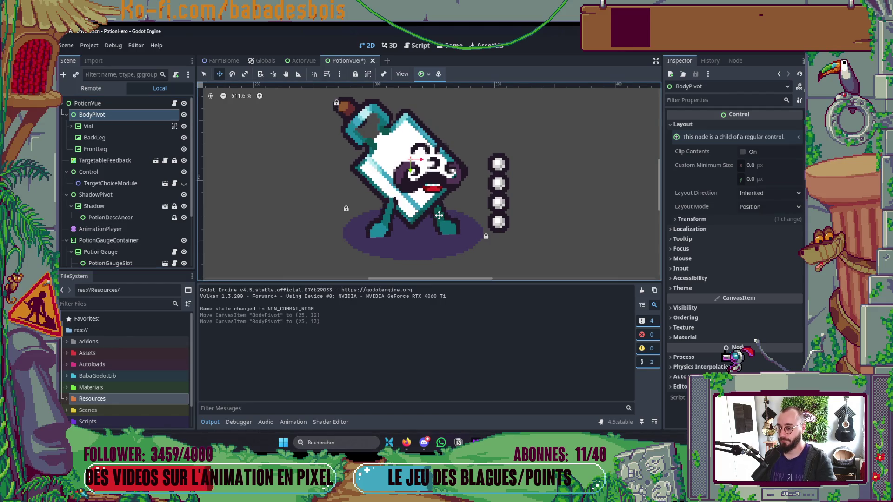
key("ctrl+s")
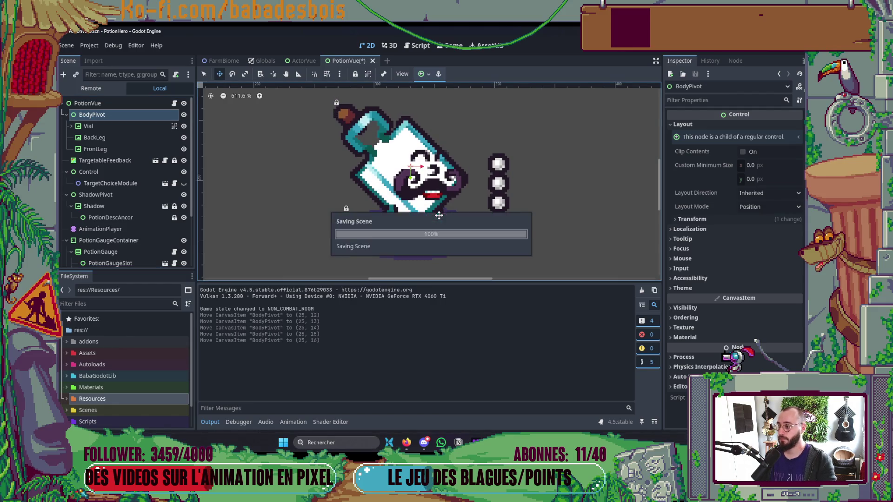
Lower ShadowPivot to (-3, 37) and save the scene
scroll(103, 176, "down", 3)
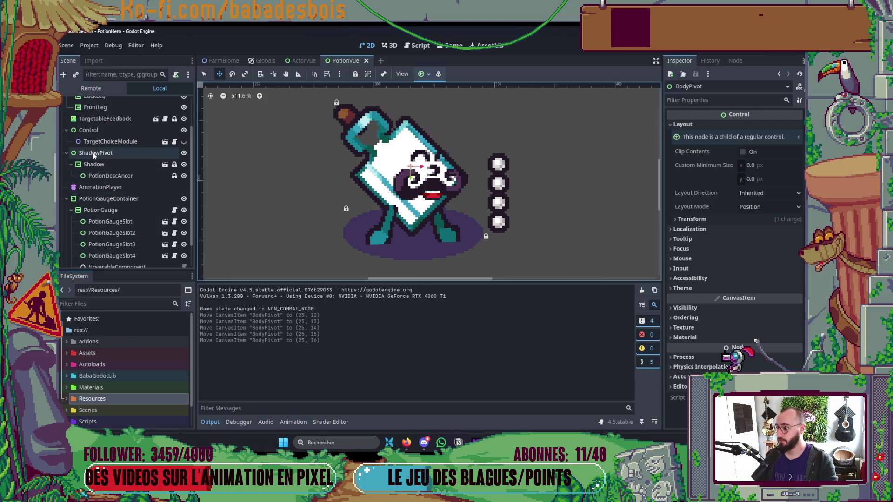
left_click(93, 152)
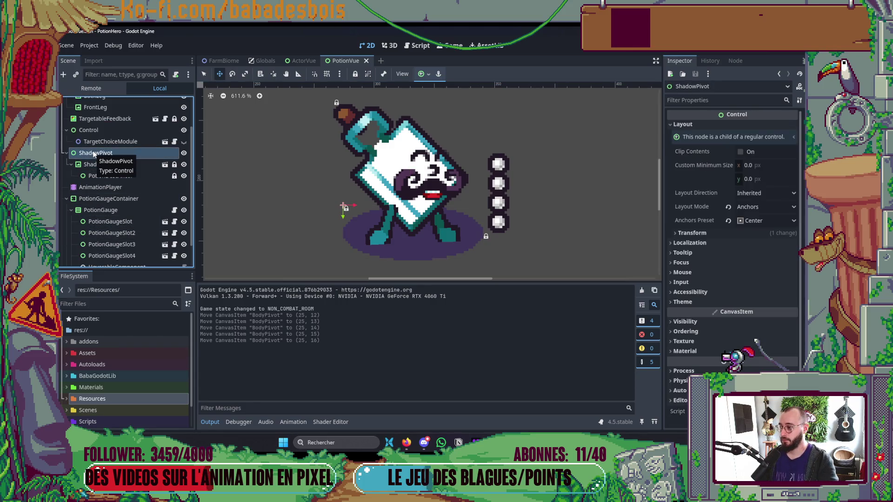
key("Down")
key("Down")
key("Down")
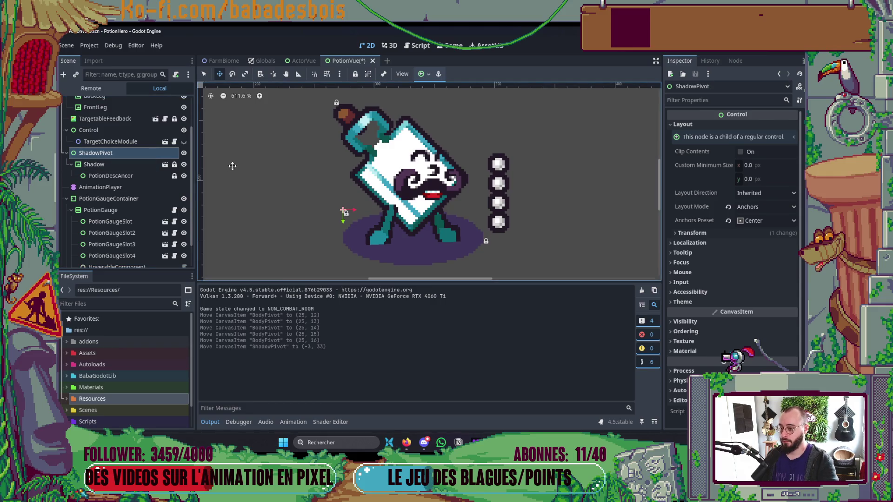
key("ctrl+s")
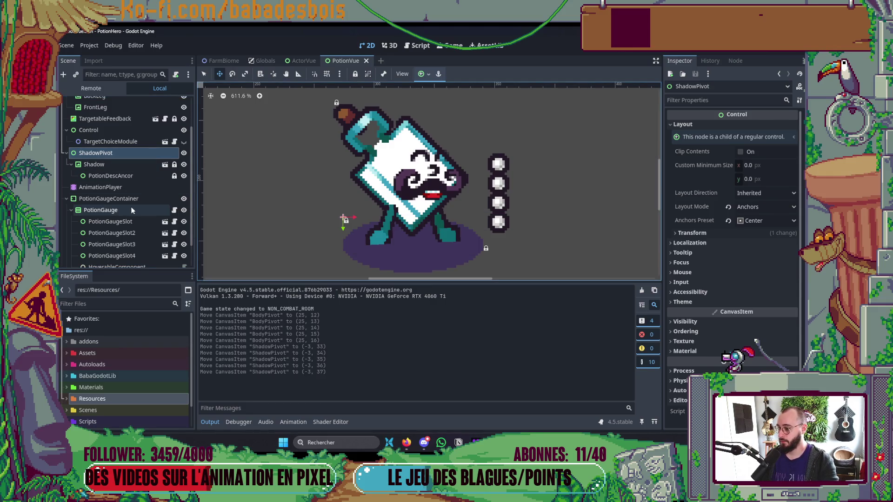
Select PotionGaugeContainer and run the game again
left_click(133, 198)
key("Down")
key("Down")
key("Down")
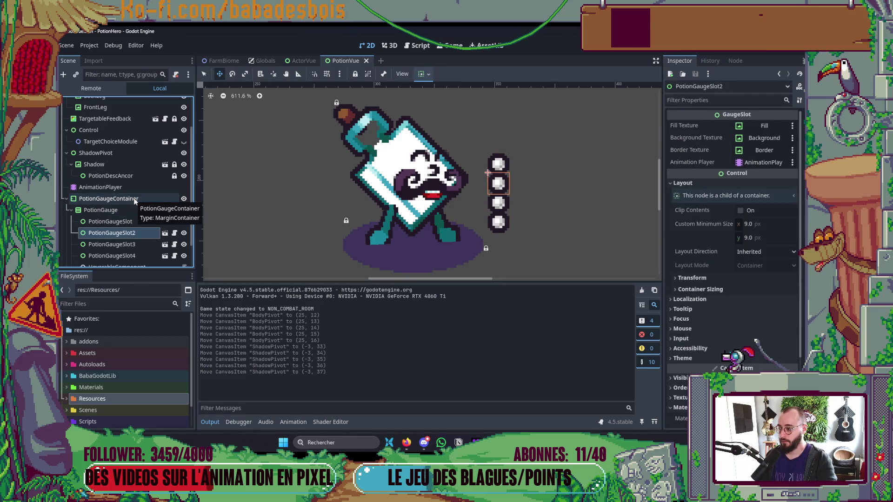
left_click(134, 199)
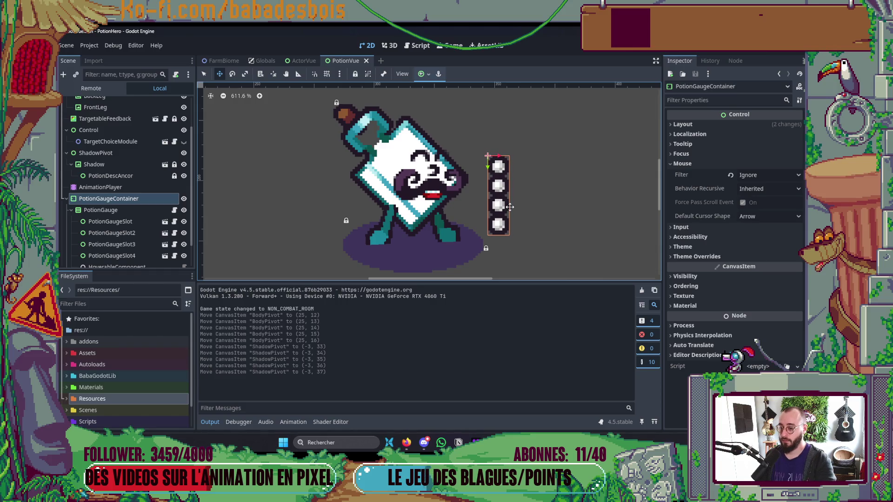
key("F5")
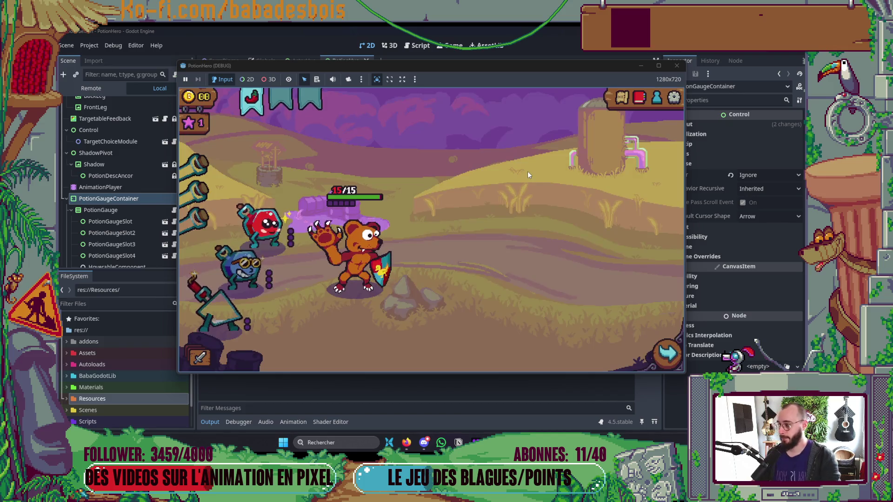
Check the 'Lichettes kawaï' and 'Lichettes coach' cards, close the game, and select BodyPivot
mouse_move(266, 215)
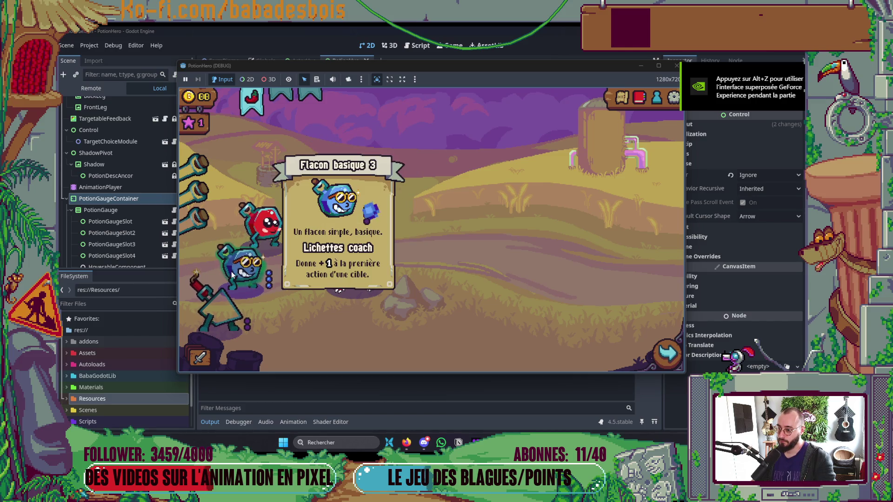
left_click(675, 66)
scroll(120, 128, "up", 2)
left_click(115, 102)
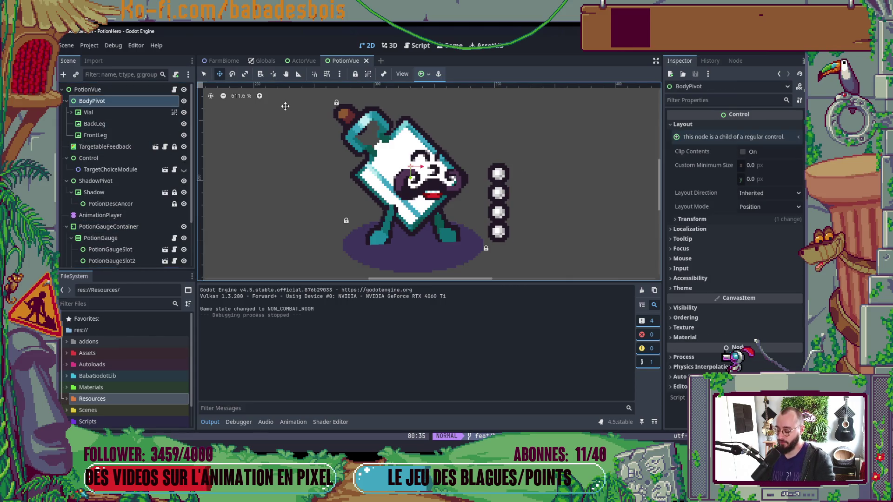
Lower BodyPivot to (25, 19) and ShadowPivot to (-3, 40), keeping ShadowPivot locked
key("Down")
key("Down")
key("Down")
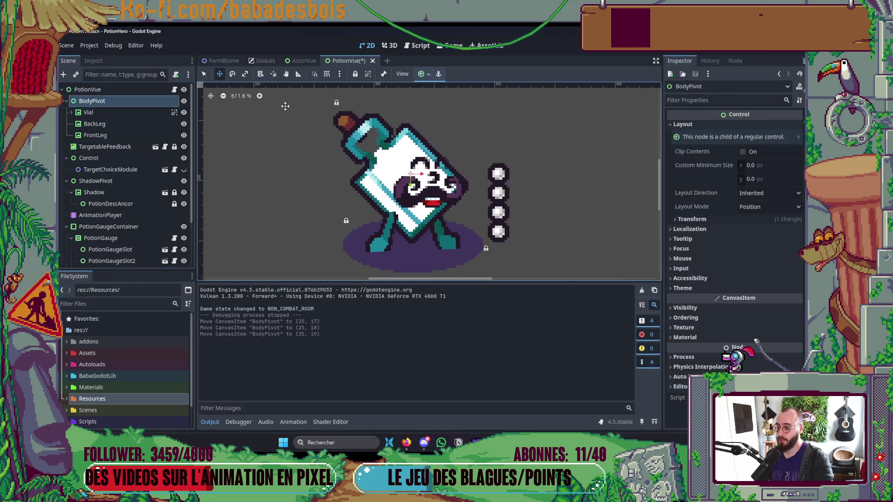
left_click(103, 182)
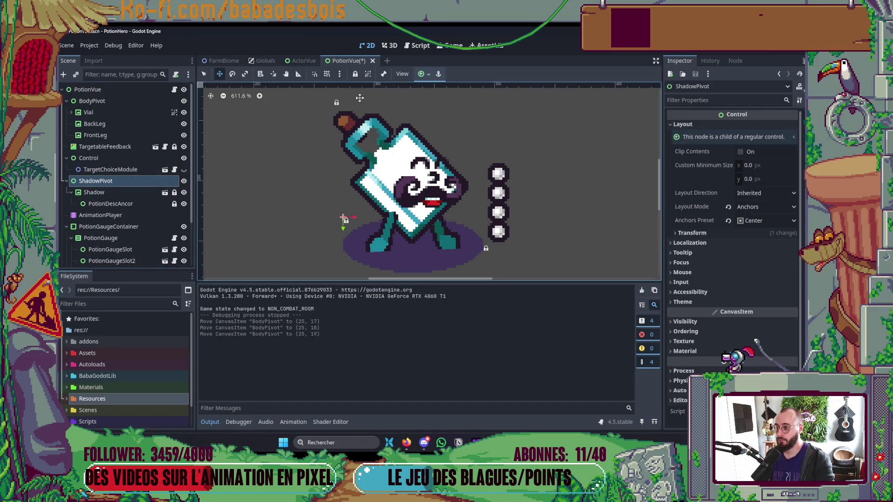
left_click(358, 77)
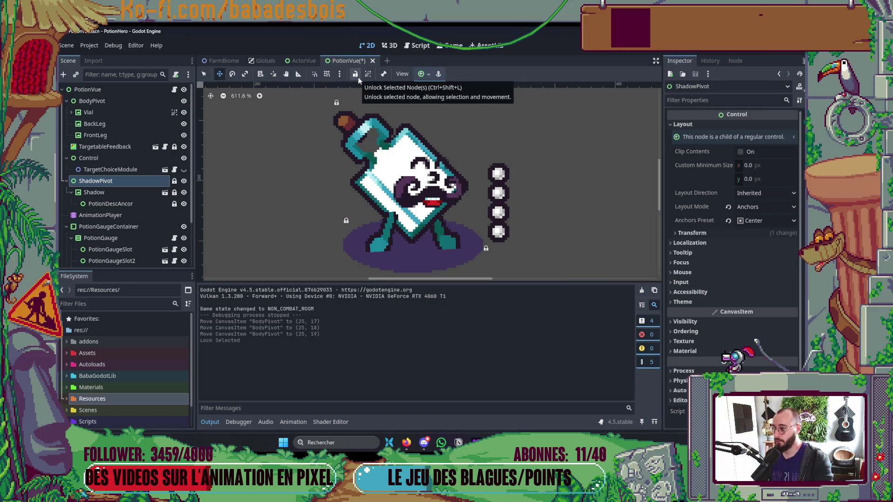
key("ctrl+z")
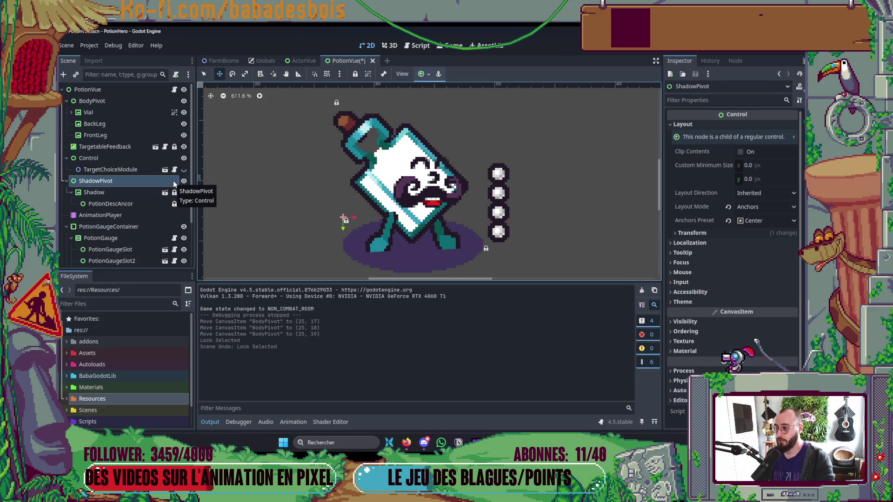
key("Down")
key("Down")
key("Down")
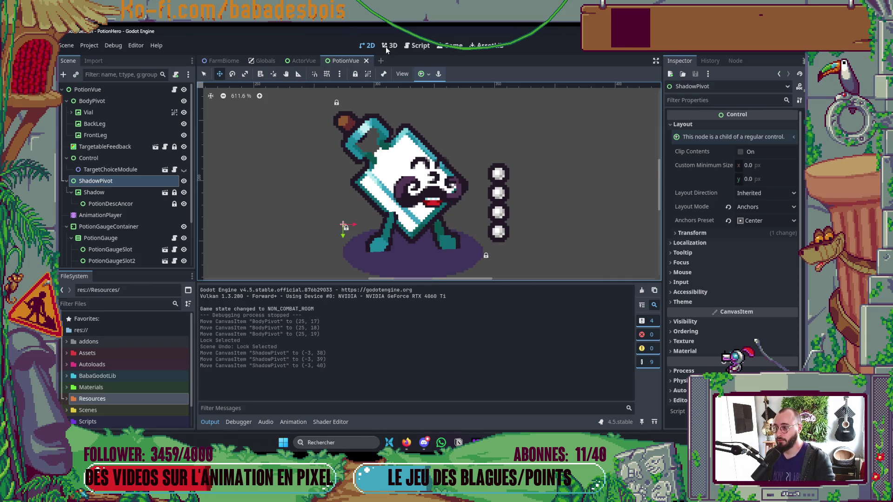
left_click(357, 75)
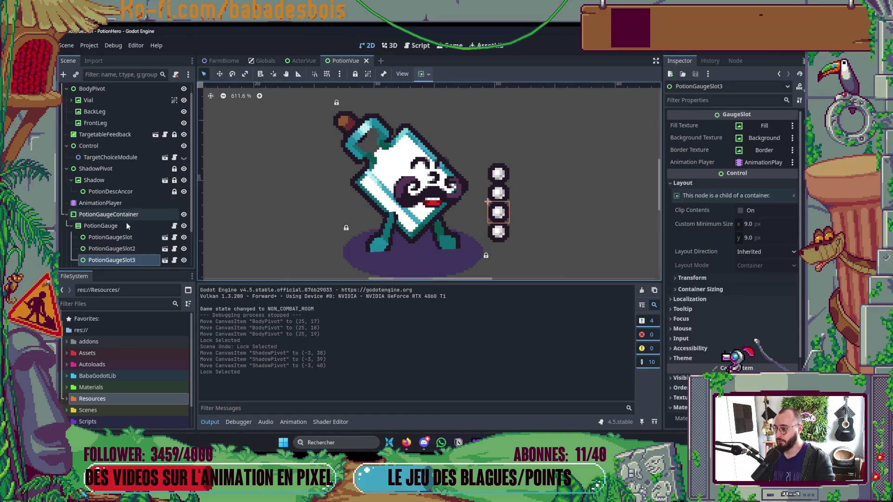
Lower PotionGaugeContainer to (57, 17) and run the game
left_click(126, 225)
key("Down")
key("Down")
key("Down")
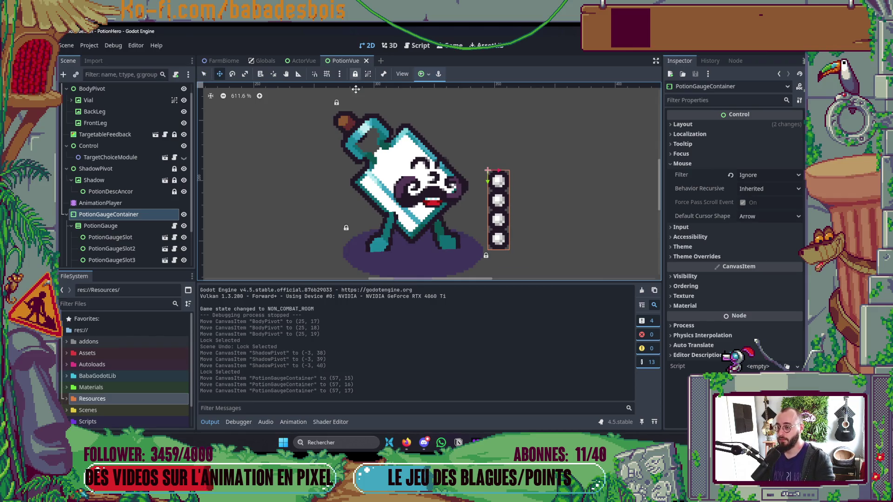
key("F5")
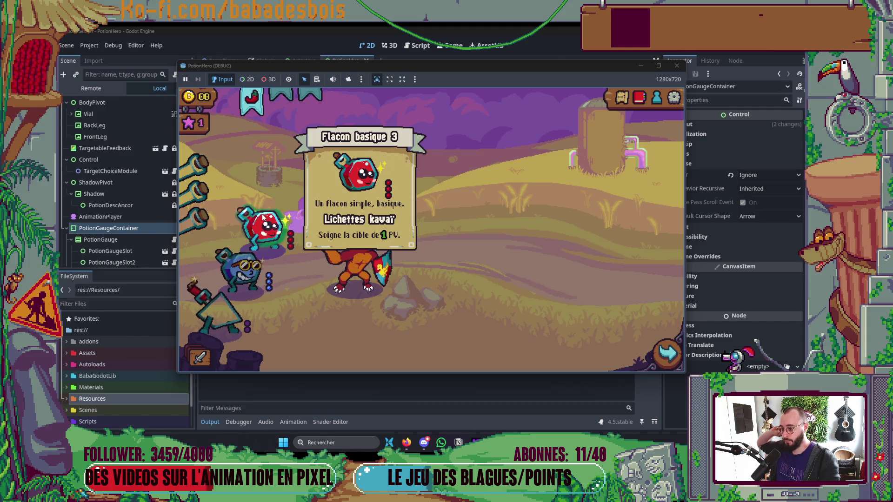
View the 'Flacon basique 3', 'Lichettes coach' and 'Flacon explosif 2' cards, then stop the game
mouse_move(264, 245)
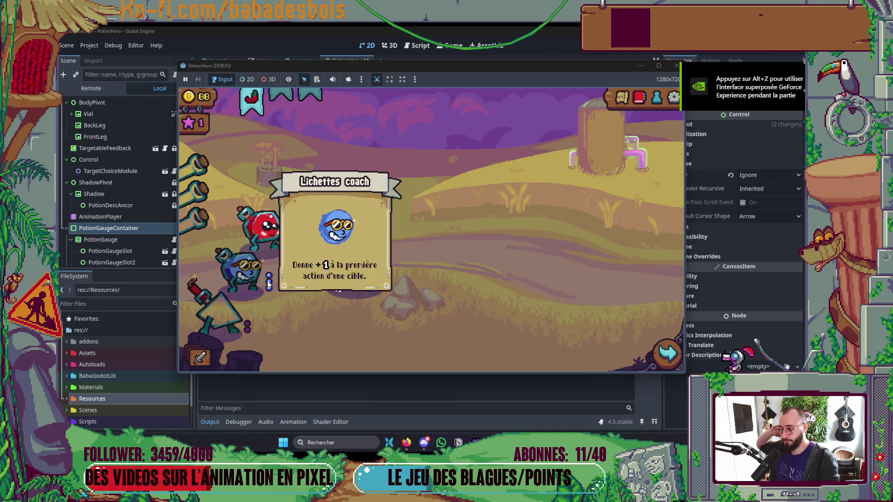
mouse_move(281, 231)
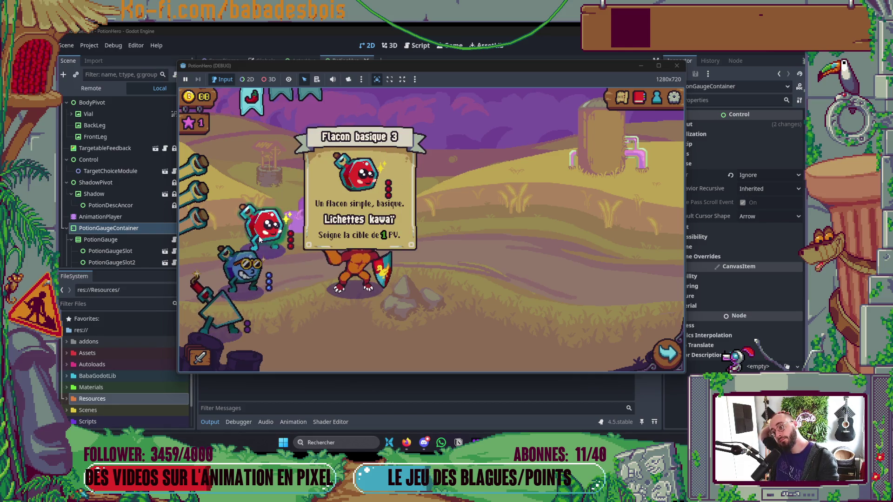
mouse_move(207, 325)
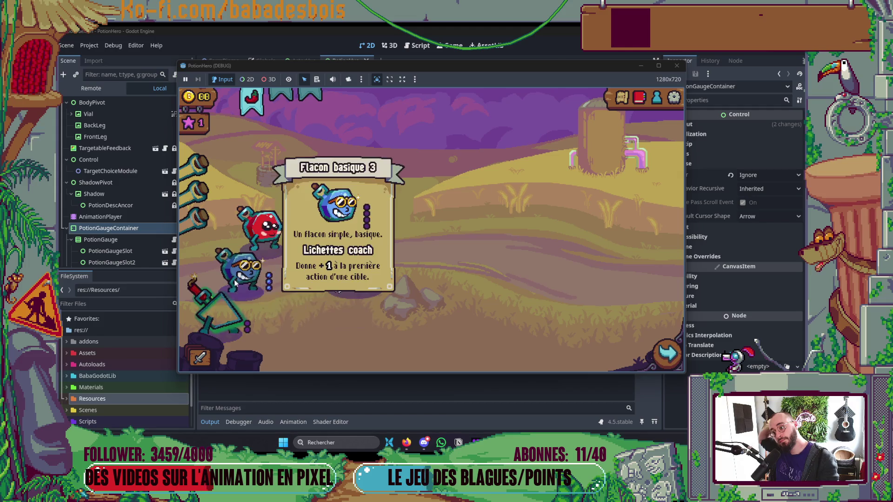
left_click(676, 66)
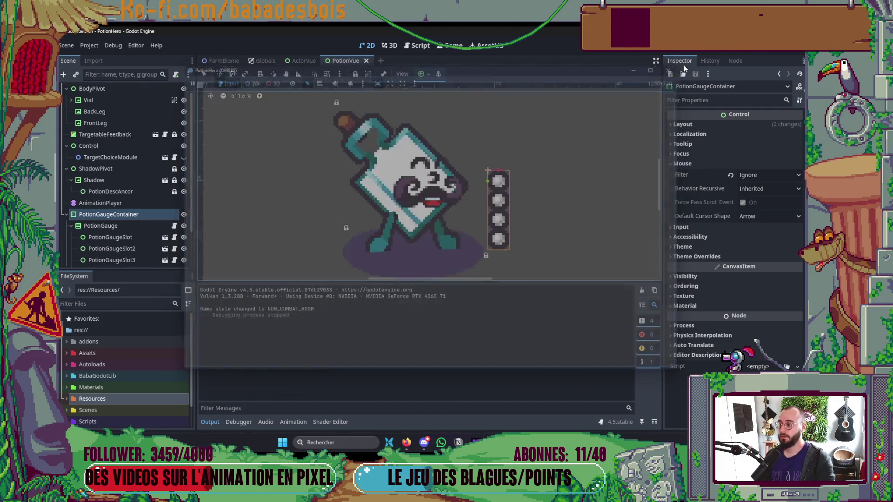
Set PotionVue's custom minimum height to 44 and save the scene
scroll(126, 154, "up", 1)
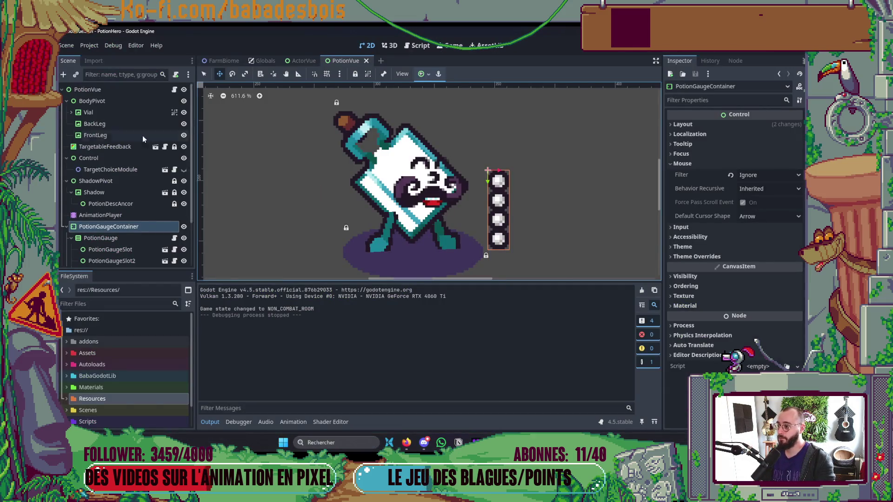
left_click(125, 89)
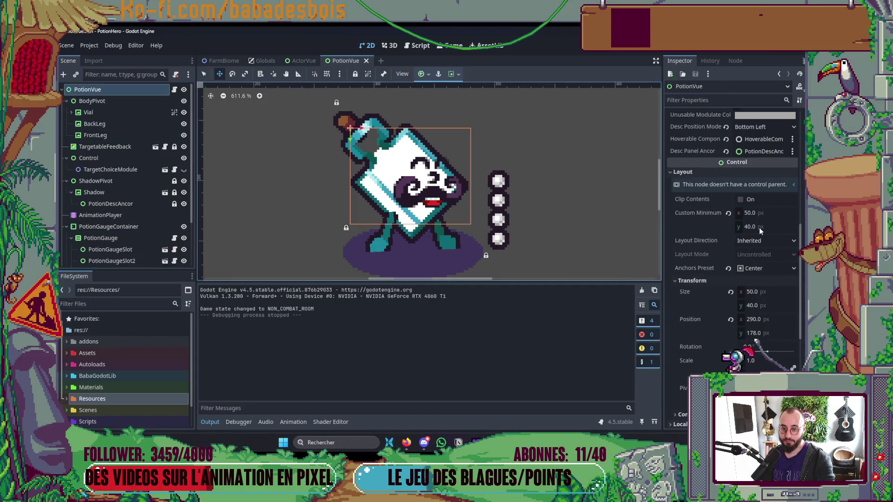
left_click(760, 227)
type("44")
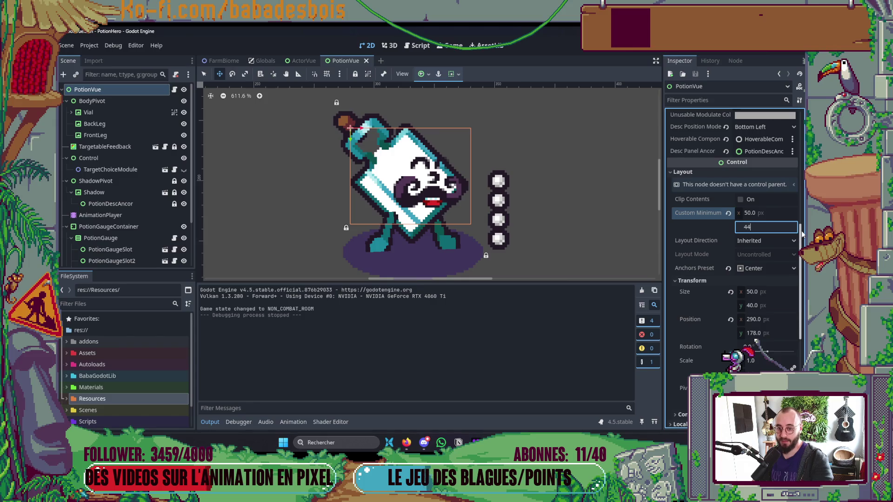
key("Return")
key("ctrl+s")
Unlock the ShadowPivot node
scroll(156, 170, "down", 3)
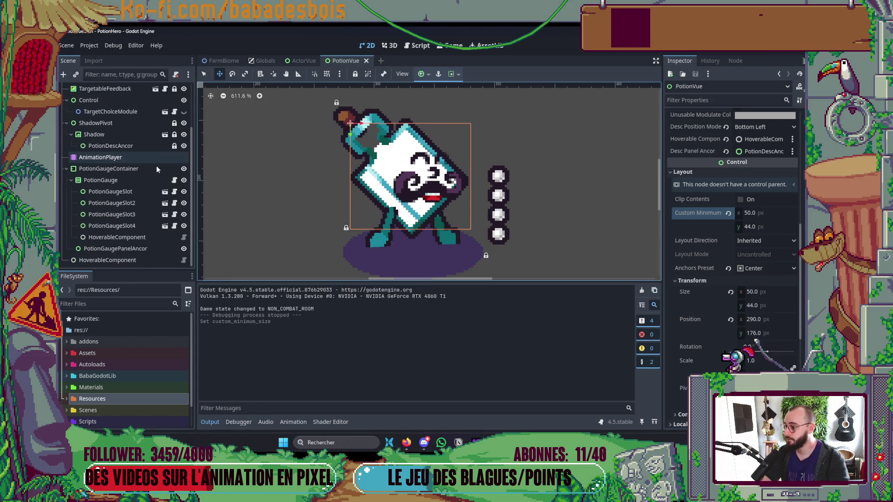
scroll(146, 196, "up", 3)
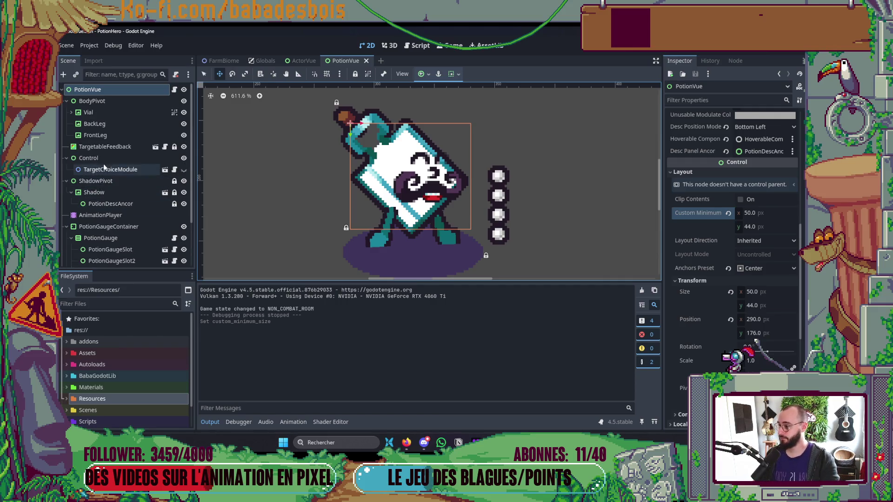
left_click(98, 181)
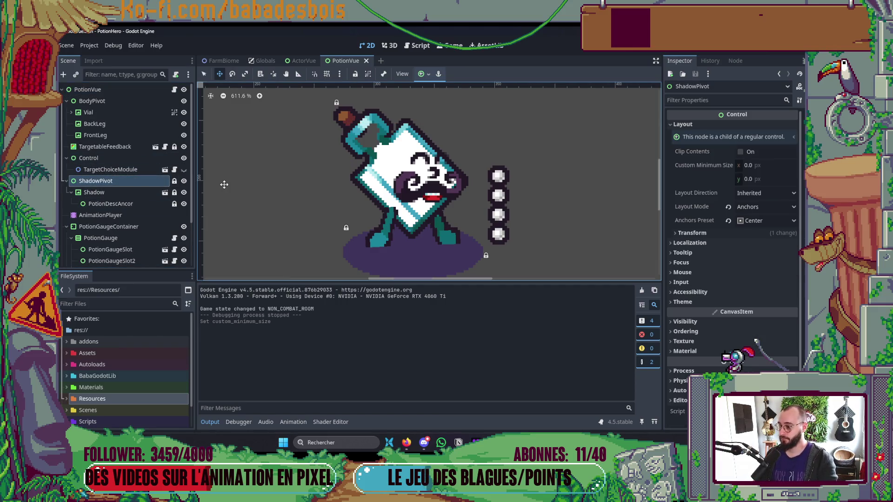
left_click(175, 181)
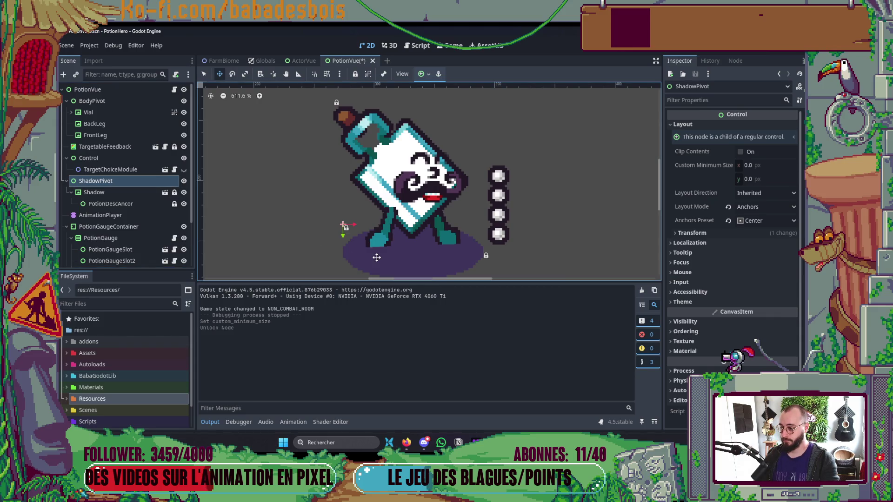
Raise ShadowPivot to (-3, 39) and save the PotionVue scene
key("Up")
key("Up")
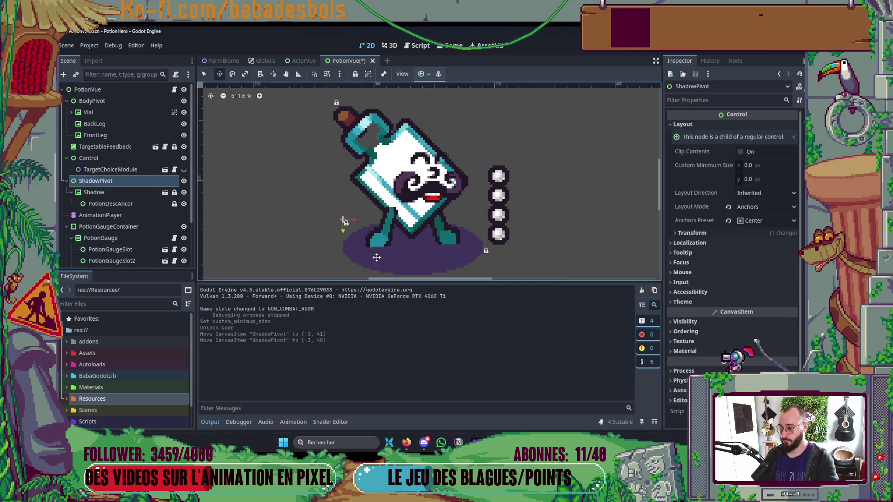
key("Up")
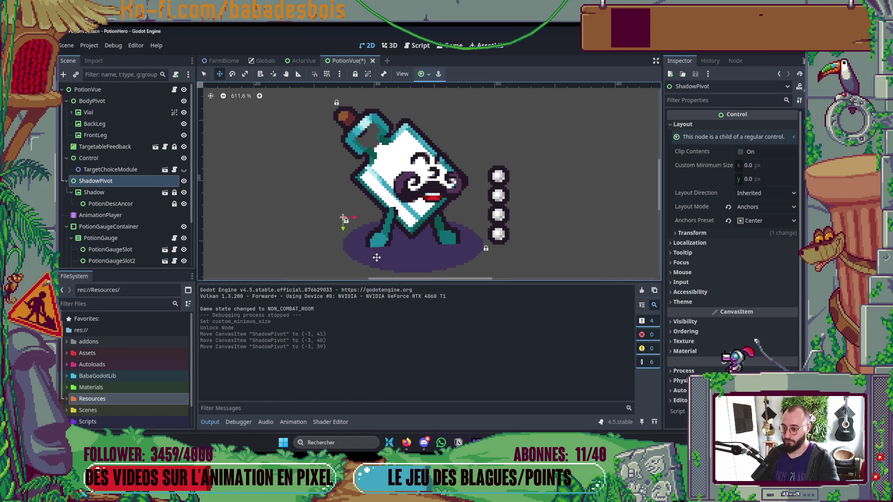
key("ctrl+s")
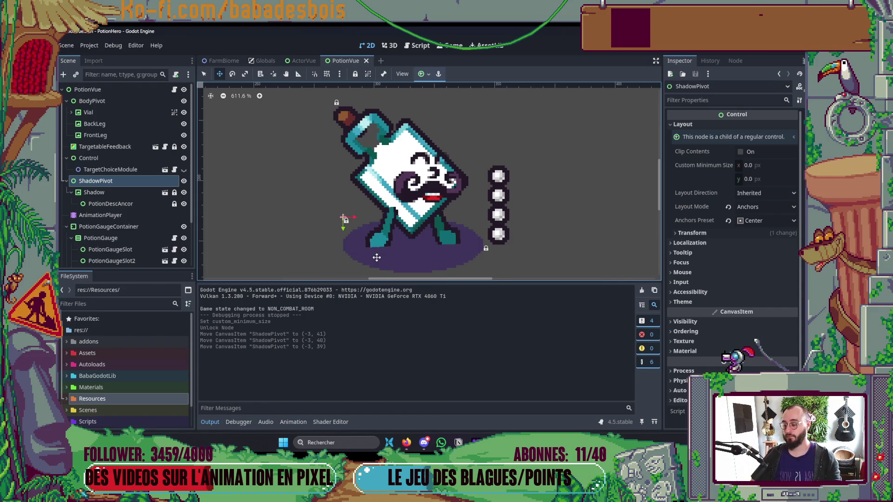
Test-run the game to check the shadow position, then stop it
key("F5")
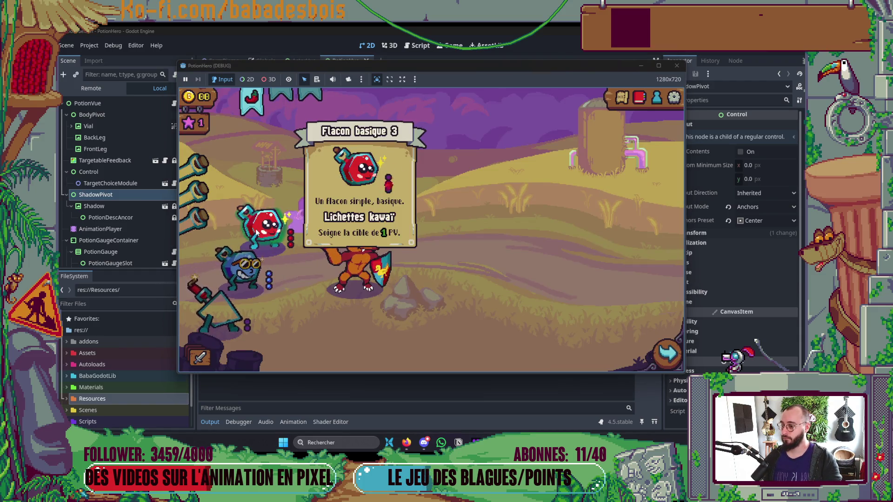
mouse_move(245, 274)
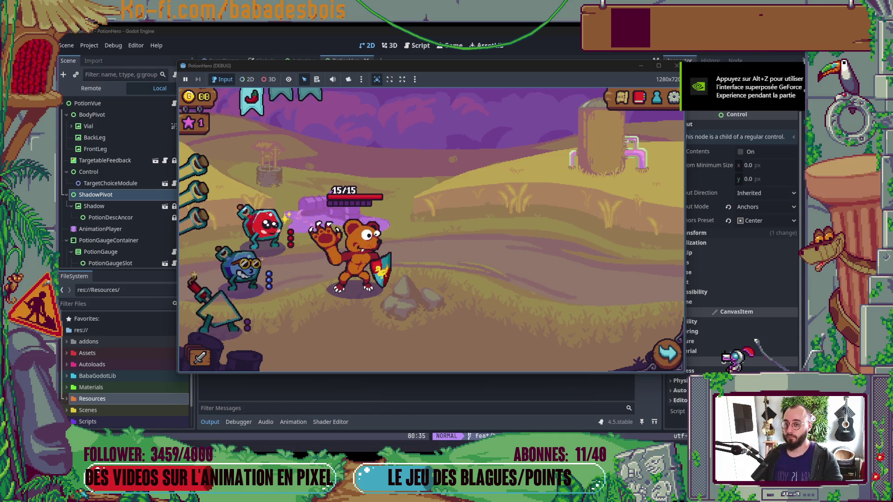
key("F8")
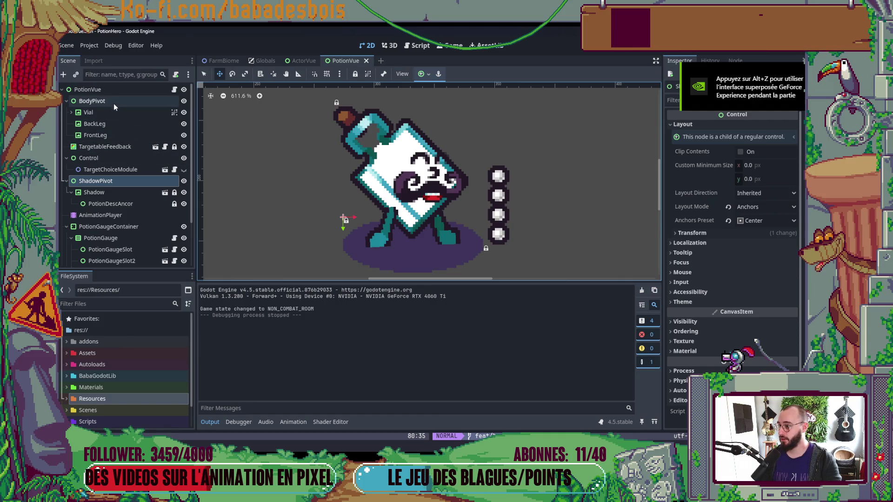
Lower BodyPivot to (25, 21) and ShadowPivot to (-3, 40), then save
left_click(115, 104)
key("Down")
key("Down")
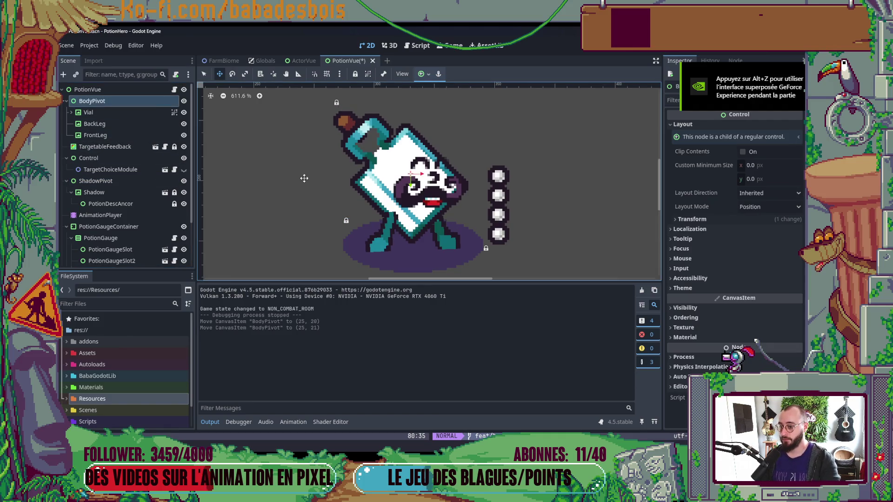
left_click(112, 182)
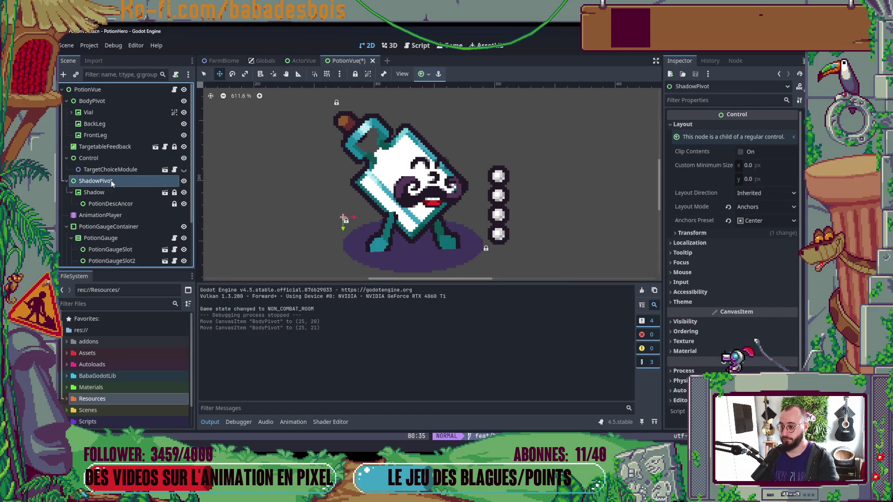
key("Down")
key("Up")
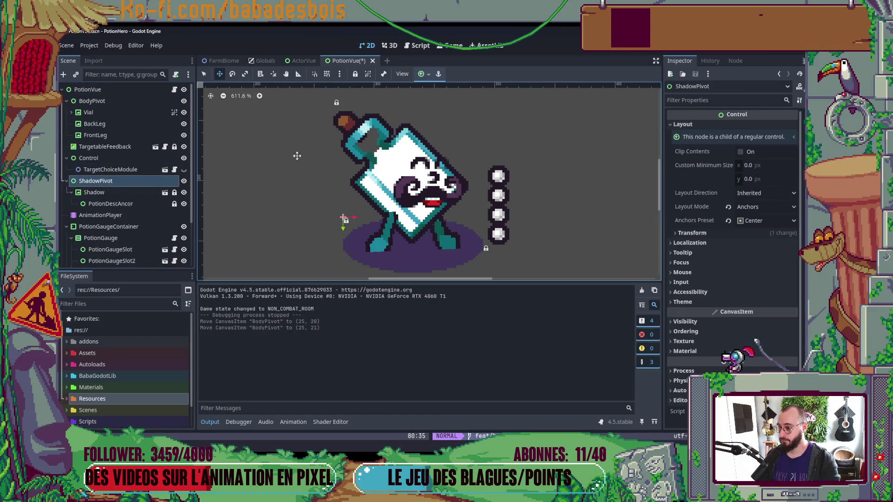
key("Down")
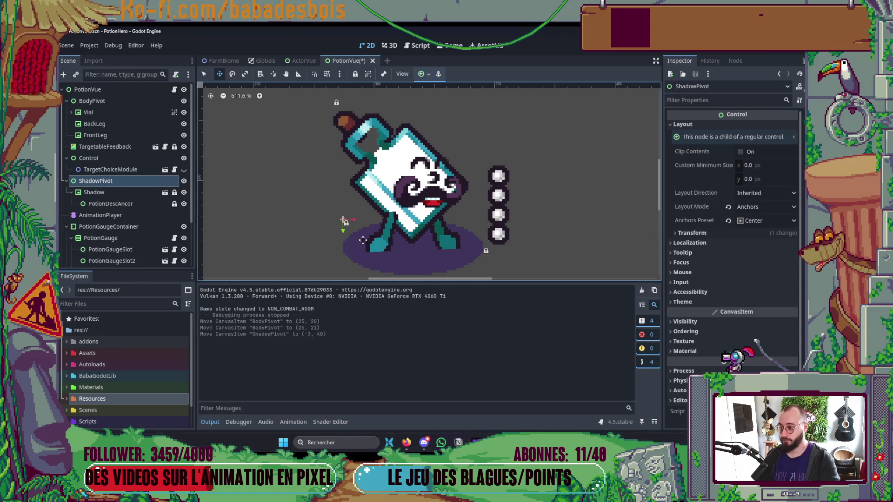
key("ctrl+s")
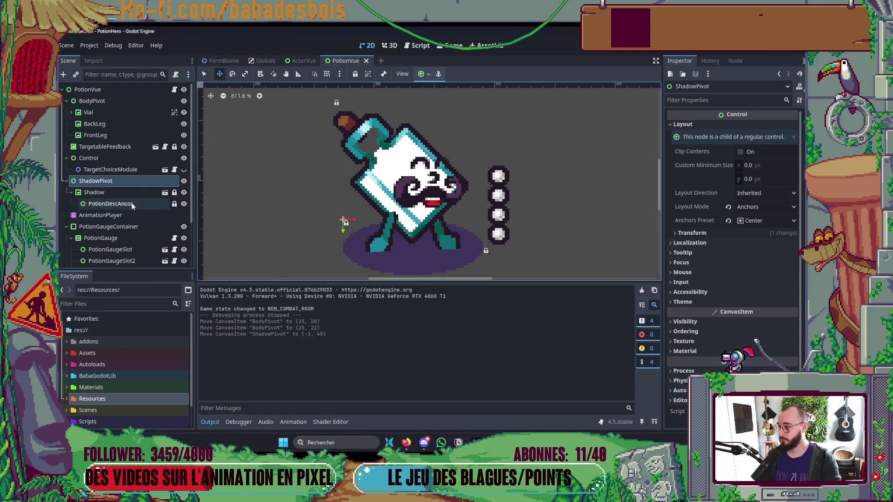
Lower PotionGaugeContainer to (57, 19) and run the game to check positions
scroll(135, 201, "down", 2)
left_click(135, 193)
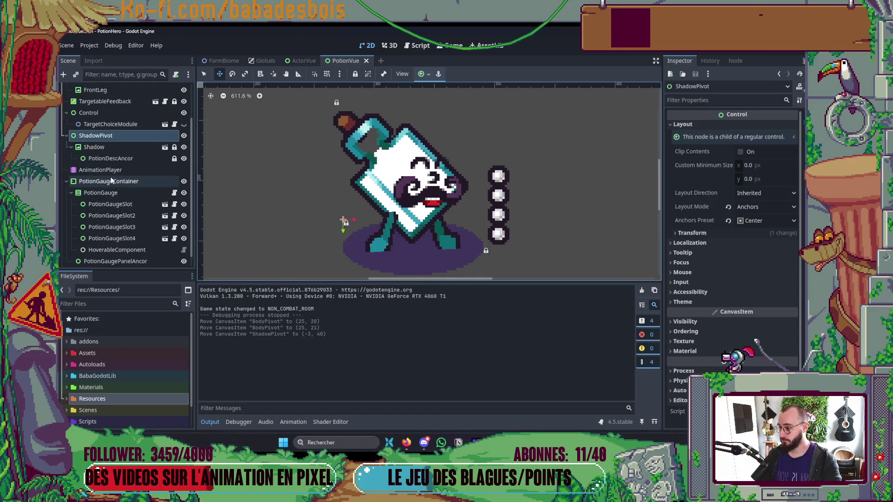
left_click(139, 182)
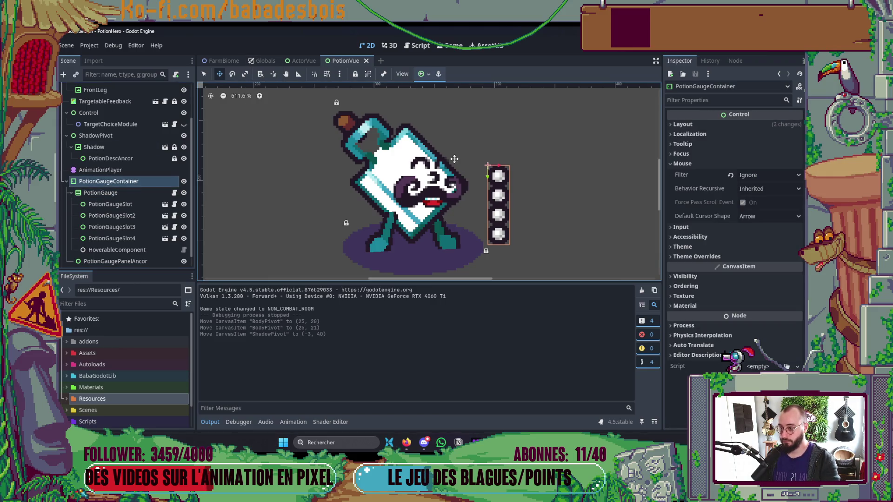
key("Down")
key("Down")
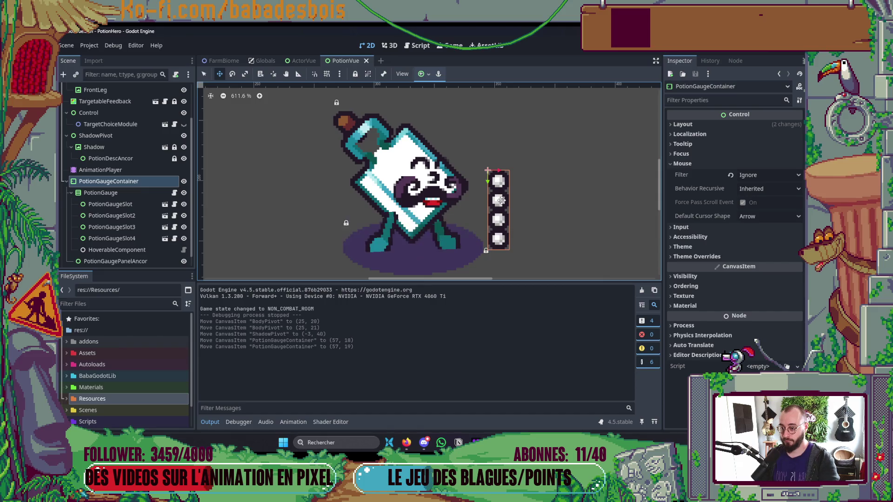
key("F5")
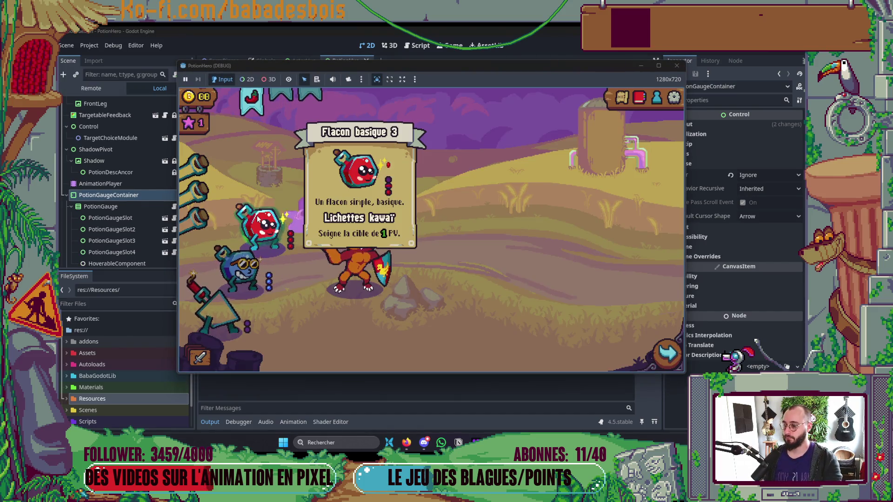
Stop the PotionHero test run after viewing the Lichettes coach, Flacon explosif 2 and Berserk cards
mouse_move(241, 275)
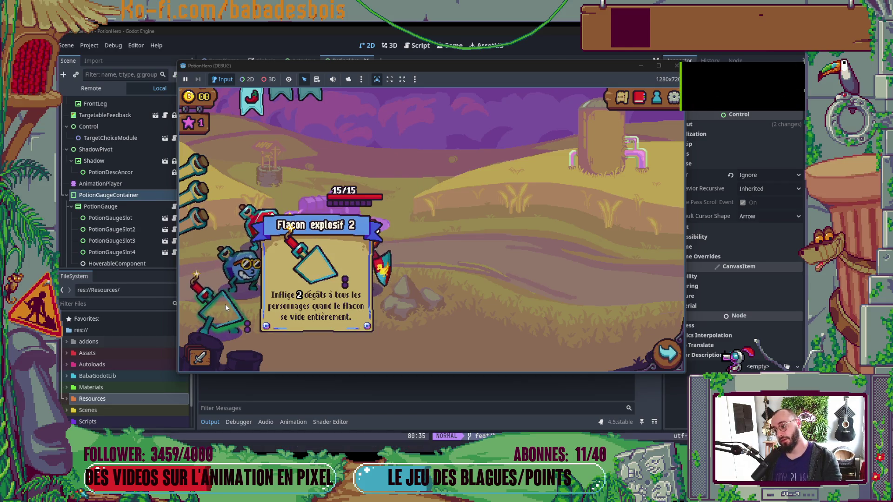
mouse_move(334, 254)
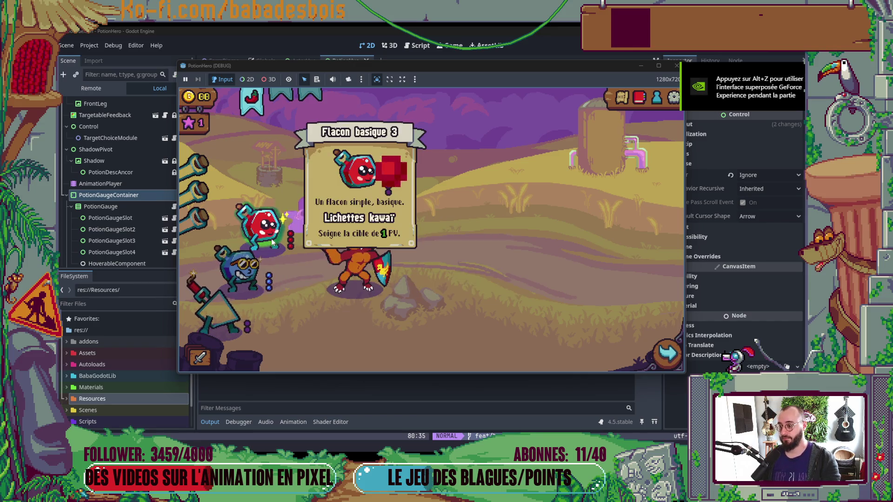
left_click(676, 66)
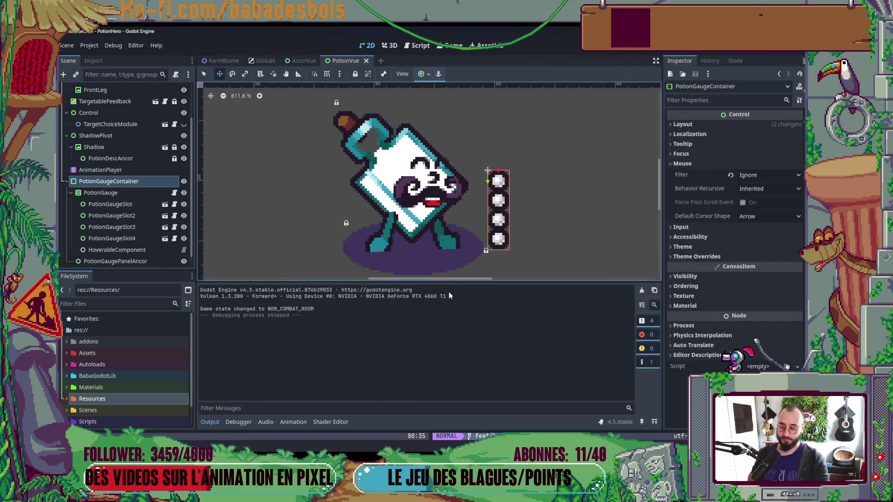
Hide the Output panel, select the Vial sprite and save PotionVue
left_click(209, 421)
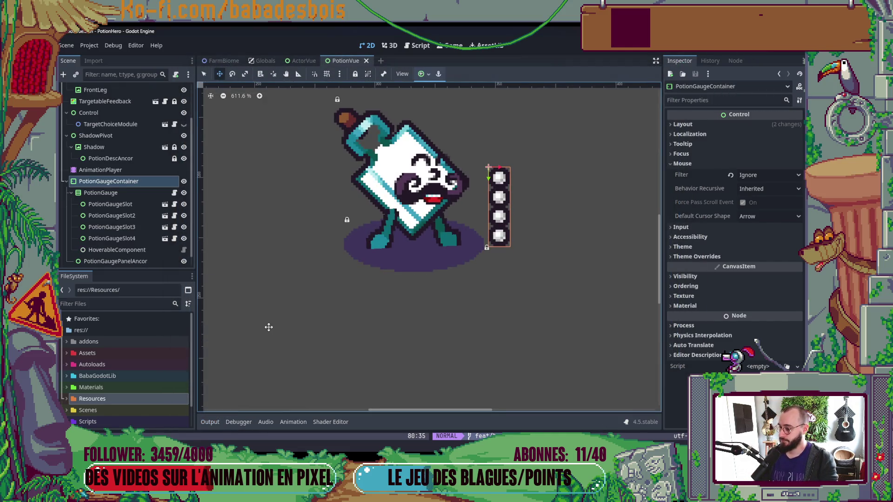
left_click(204, 73)
left_click(280, 191)
key("ctrl+s")
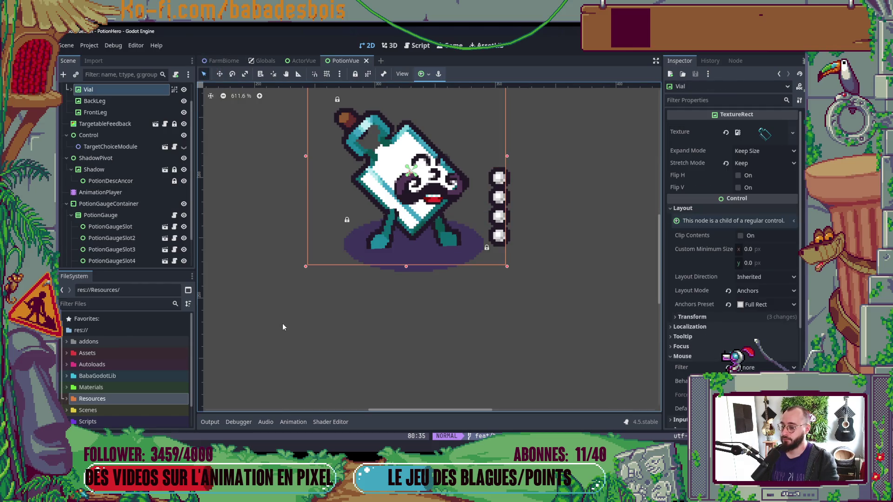
scroll(290, 328, "down", 5)
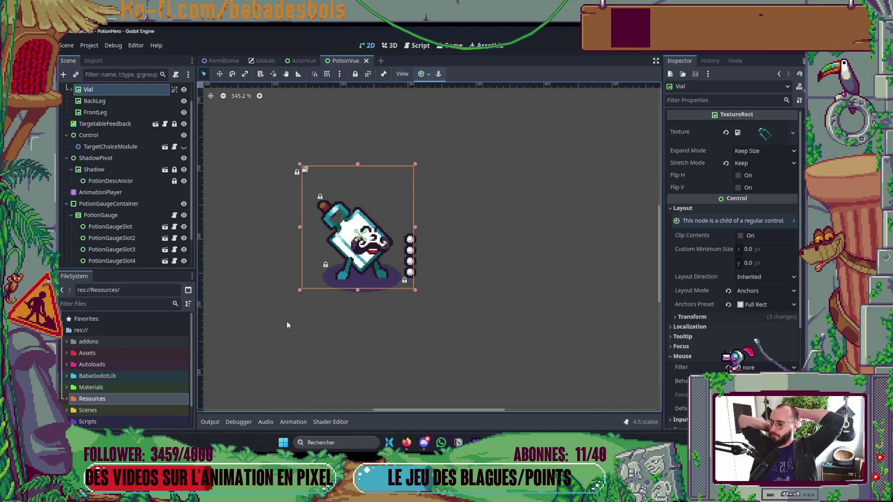
Deselect the Vial and zoom to frame the flask character and its four-slot gauge
left_click(519, 292)
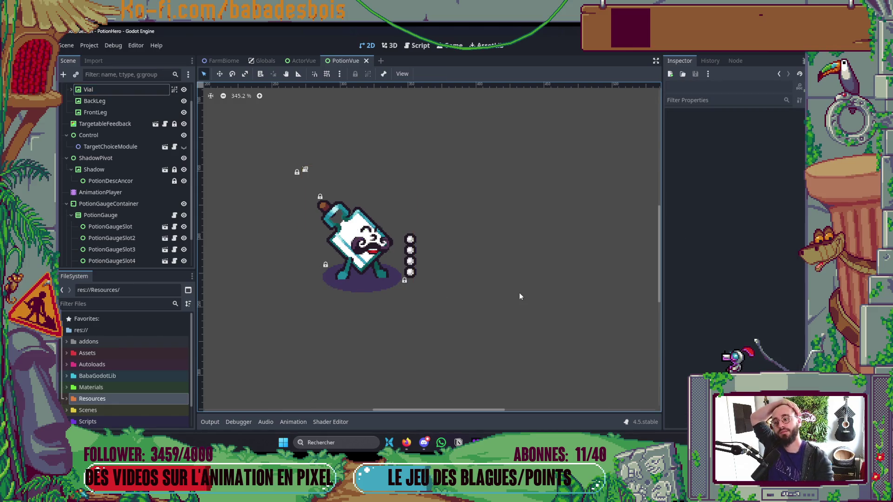
scroll(519, 292, "down", 3)
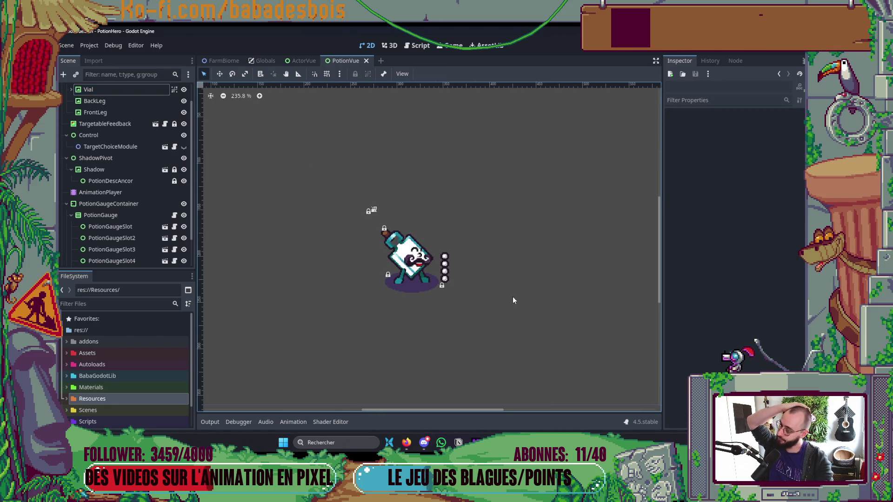
scroll(438, 271, "up", 8)
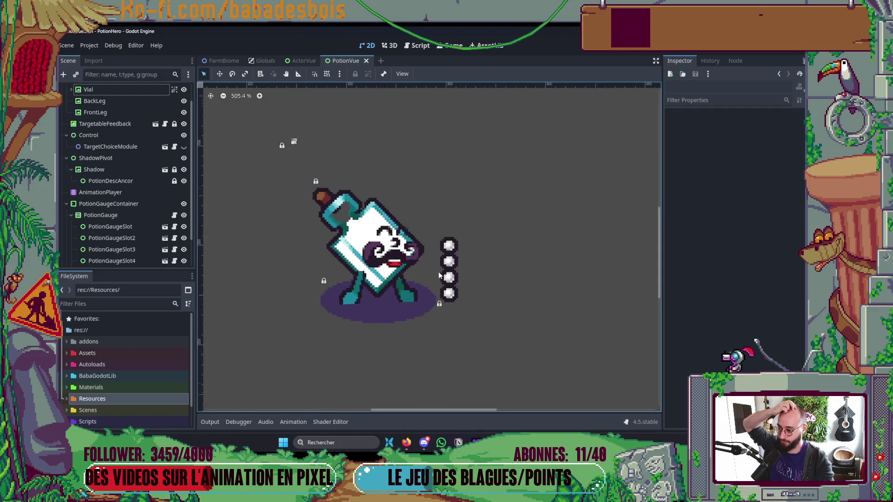
scroll(437, 272, "up", 1)
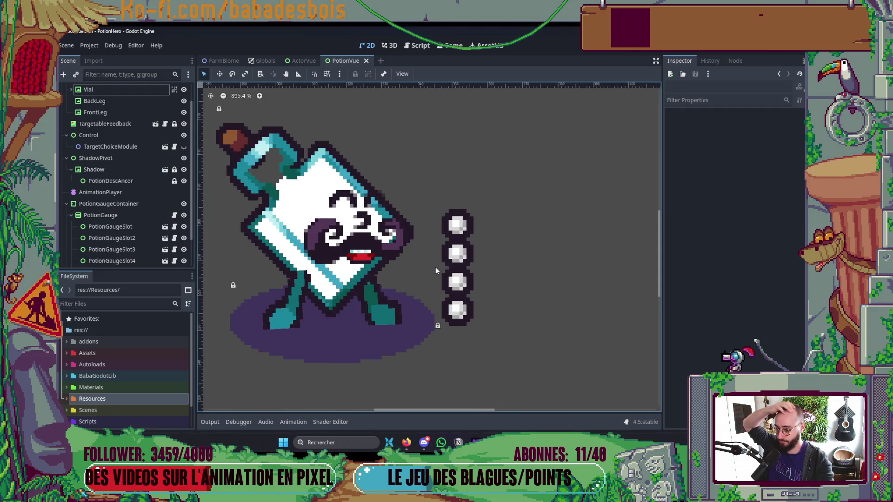
scroll(433, 257, "down", 2)
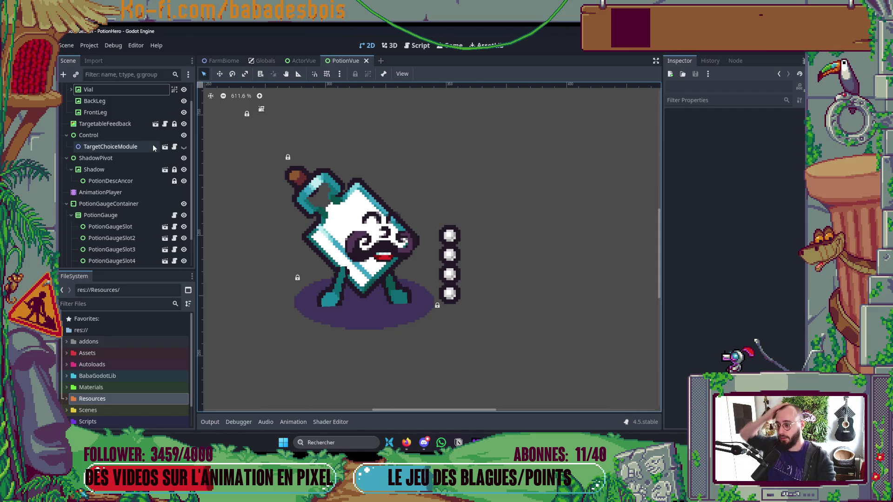
mouse_move(406, 443)
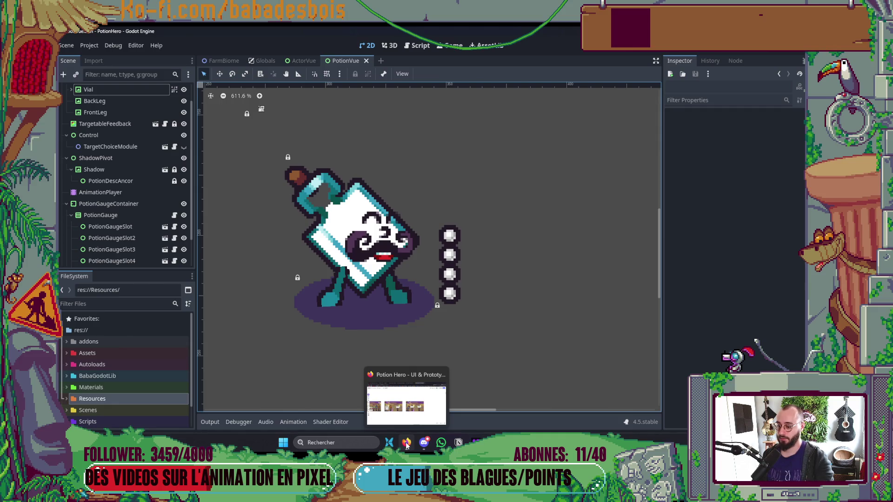
Open PotionVue.gd in Neovim through the fuzzy file finder
key("alt+Tab")
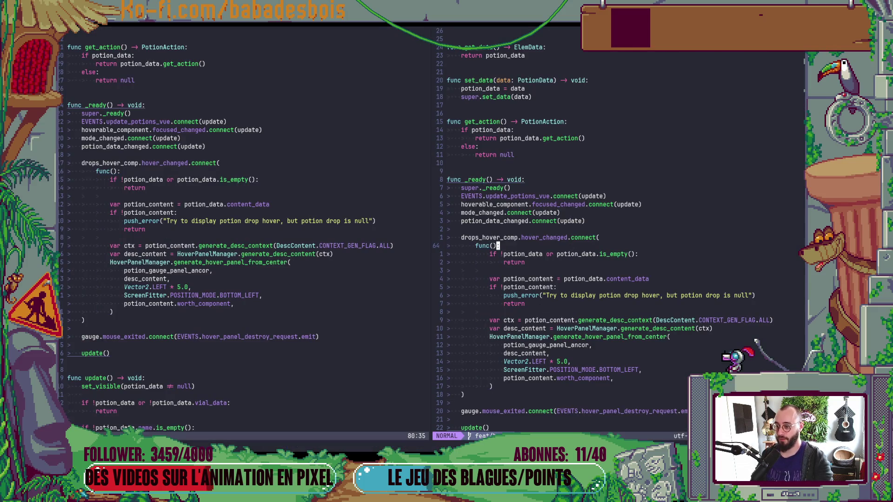
key("space")
key("f")
key("f")
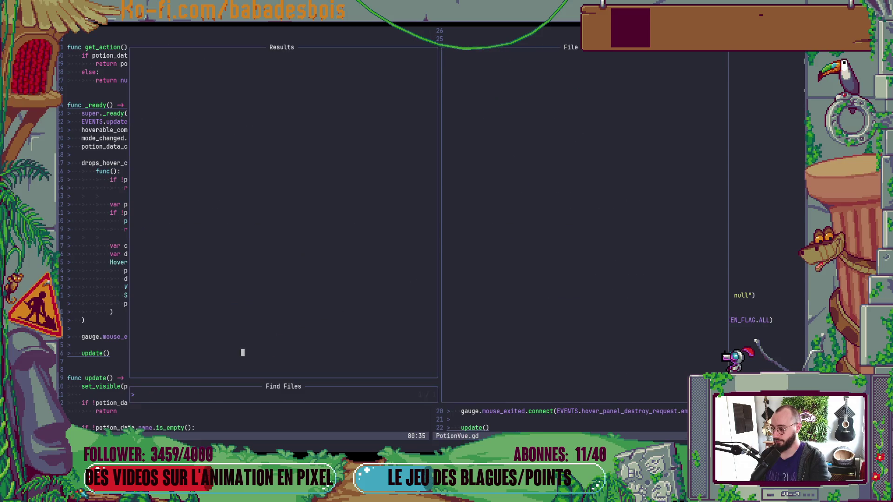
type("Potio")
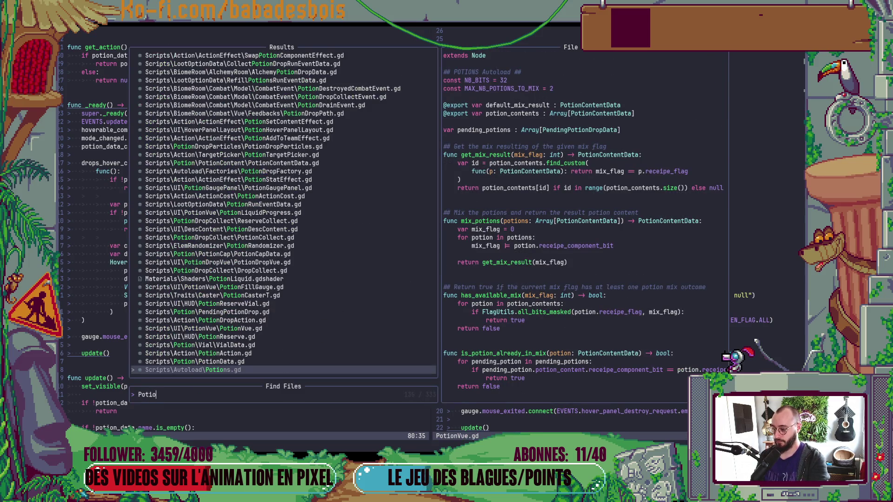
type("nVu")
key("Return")
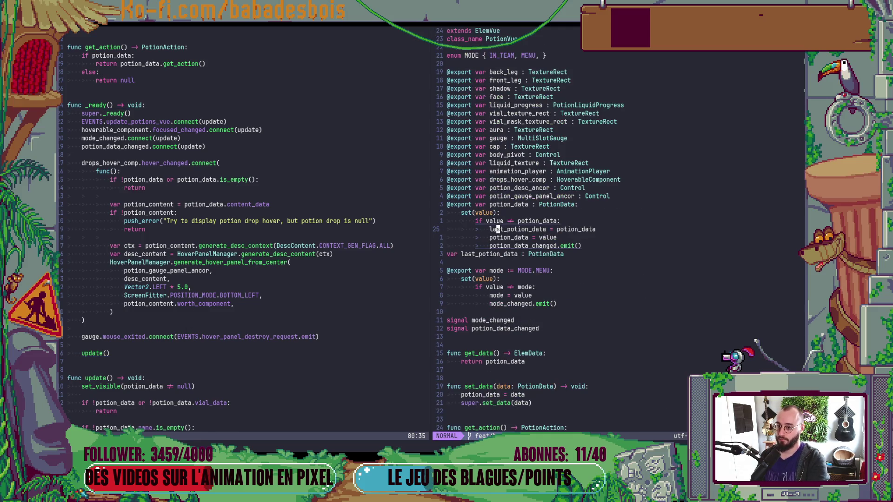
Move the exported mode property block above last_potion_data
key("j")
key("j")
key("j")
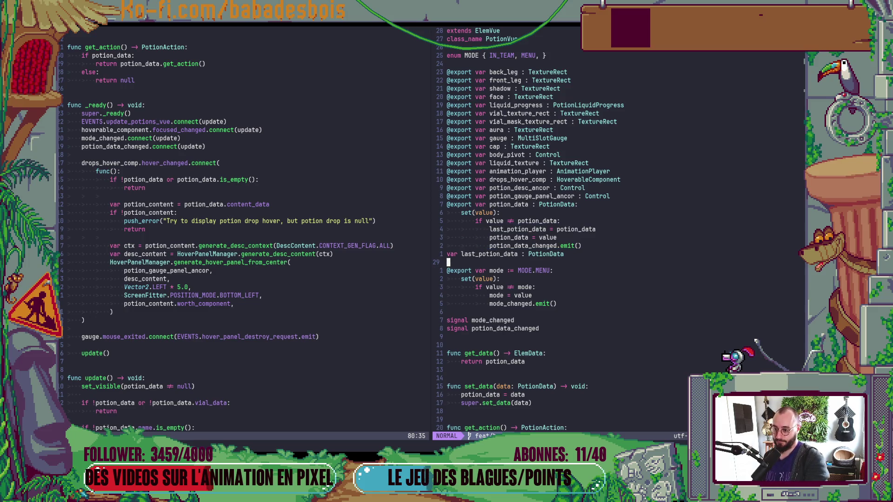
key("j")
key("shift+v")
key("j")
key("j")
key("j")
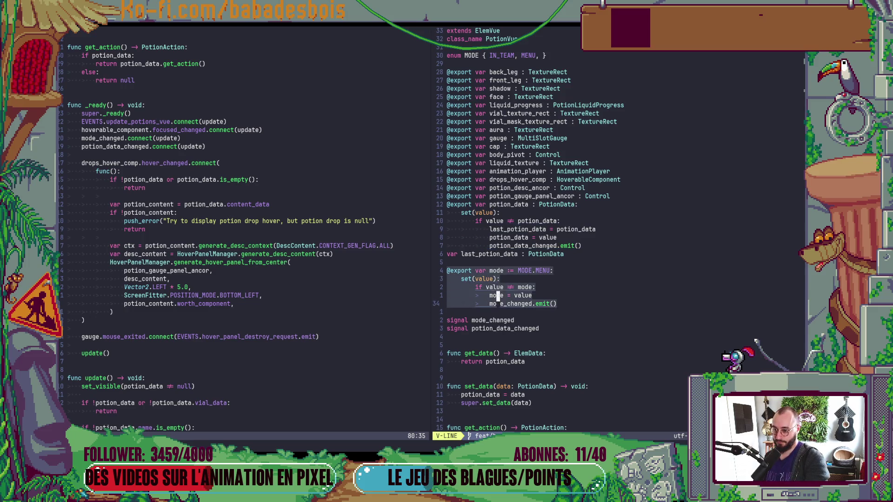
key("shift+k")
key("shift+k")
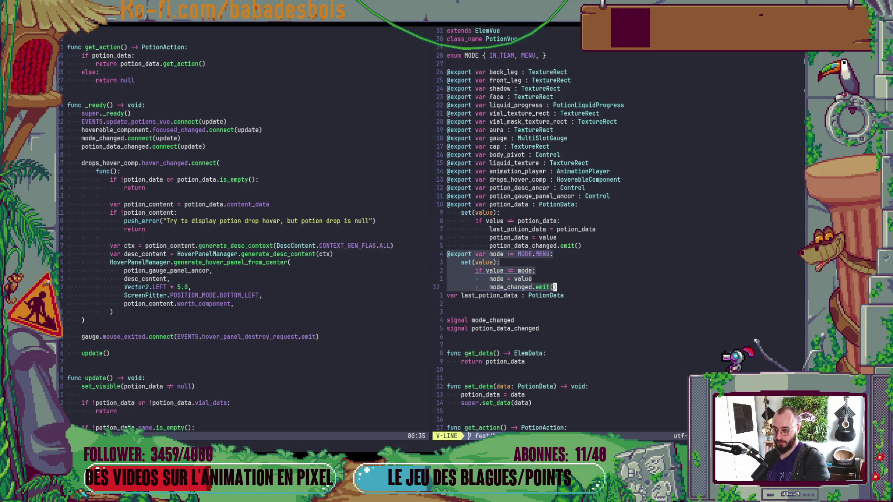
key("Escape")
Clean up the accidental character and line edits around last_potion_data
key("x")
key("h")
key("shift+p")
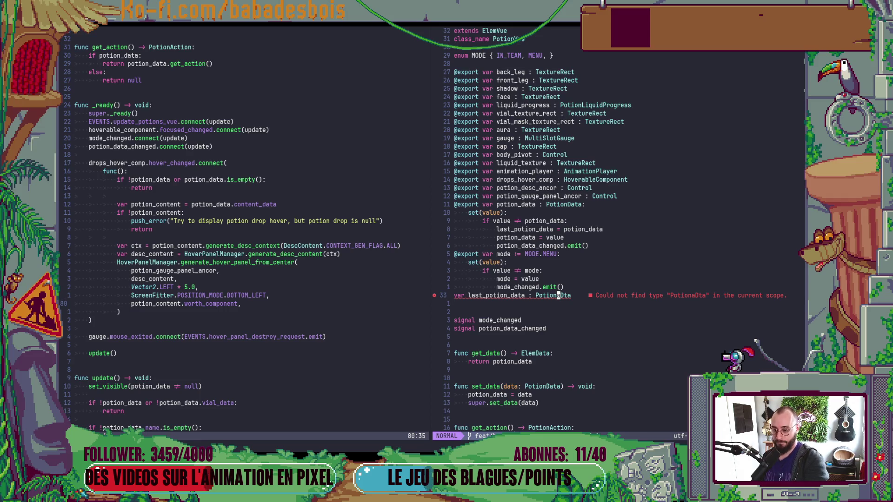
key("shift+v")
key("shift+k")
key("Escape")
key("x")
key("h")
key("shift+p")
key("x")
key("l")
key("p")
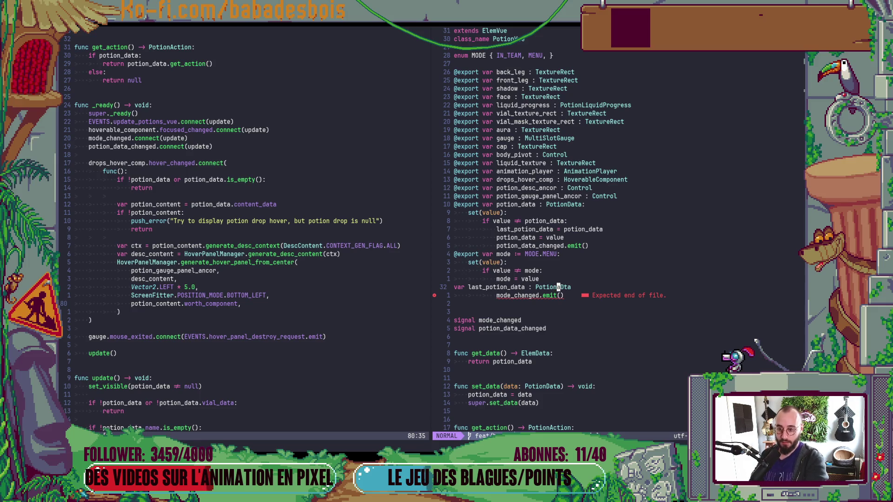
key("shift+v")
key("shift+j")
key("Escape")
Save PotionVue.gd with :w
key("k")
key("k")
key("k")
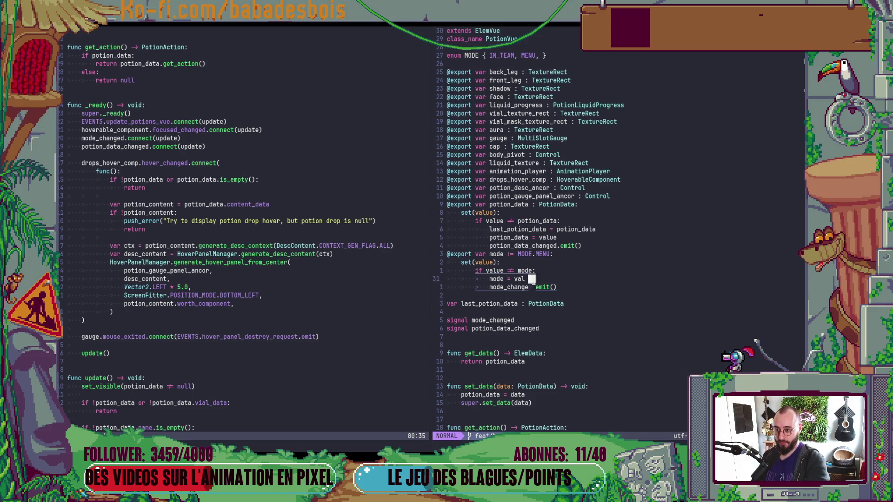
type(":w")
key("Return")
key("j")
key("j")
key("j")
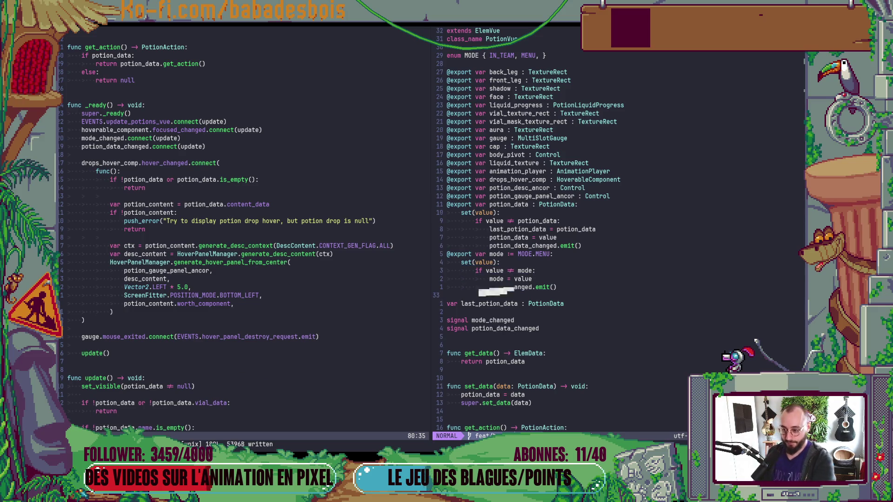
key("ctrl+d")
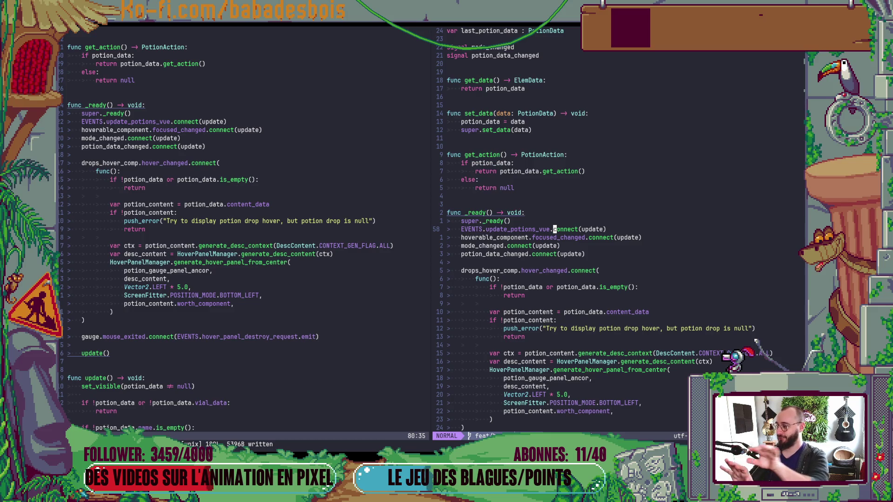
In _ready, open new empty lines below potion_data_changed.connect(update)
key("j")
key("j")
key("j")
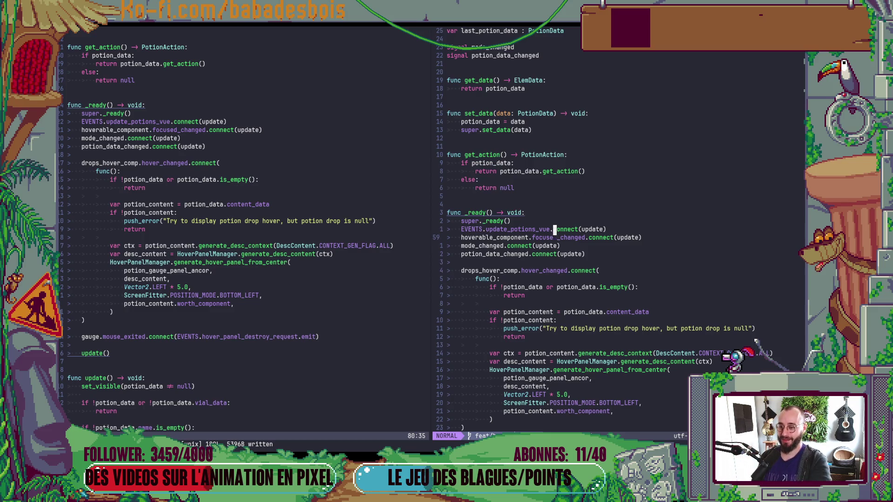
key("ctrl+d")
key("ctrl+u")
key("ctrl+u")
key("ctrl+d")
key("ctrl+d")
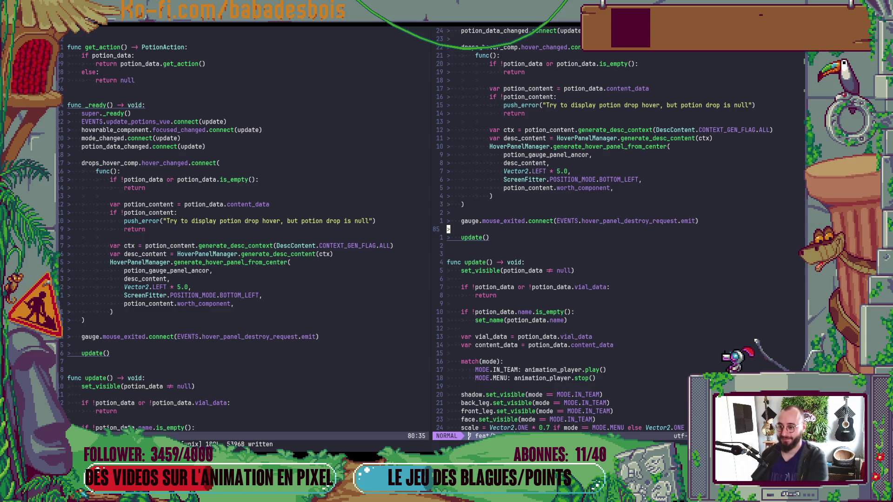
key("ctrl+o")
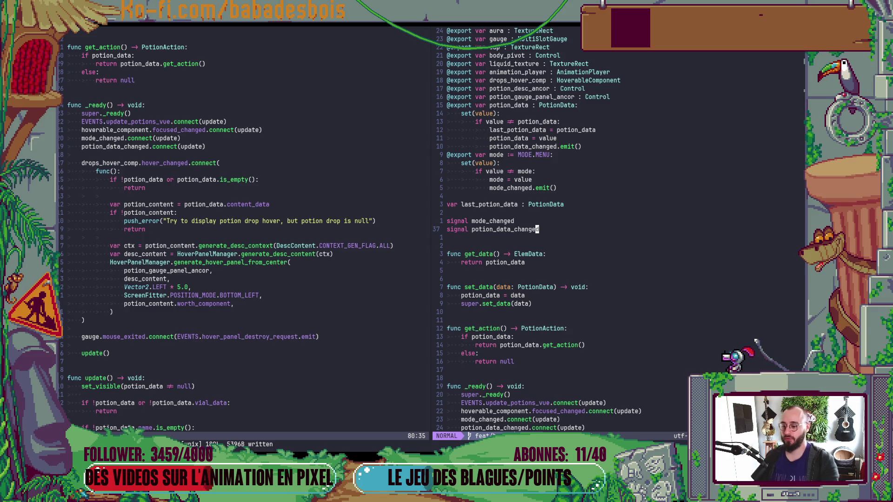
scroll(705, 275, "down", 9)
left_click(583, 212)
key("i")
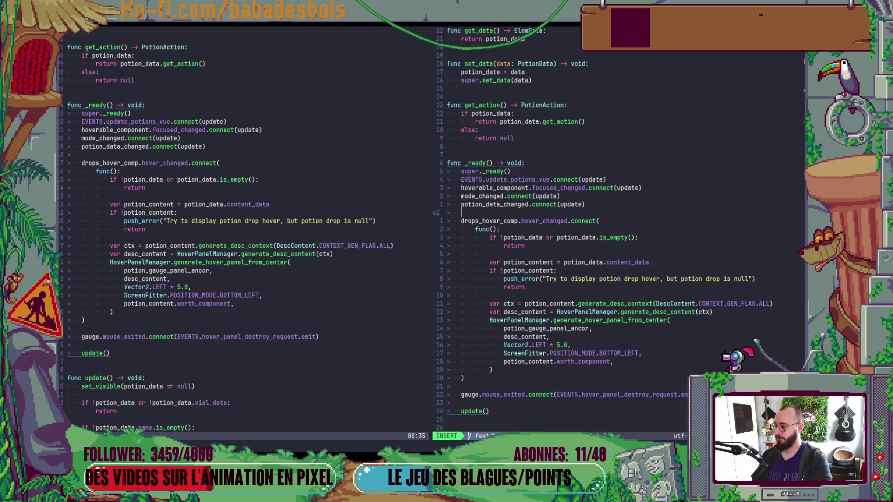
key("Return")
key("Return")
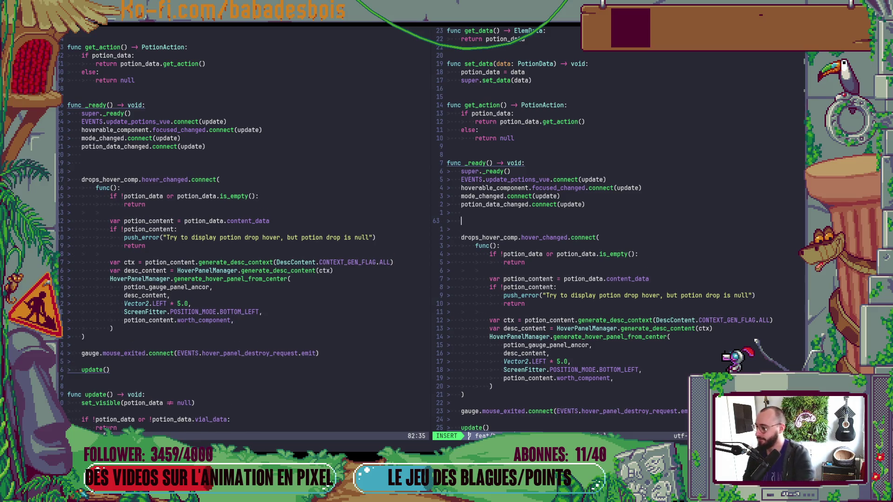
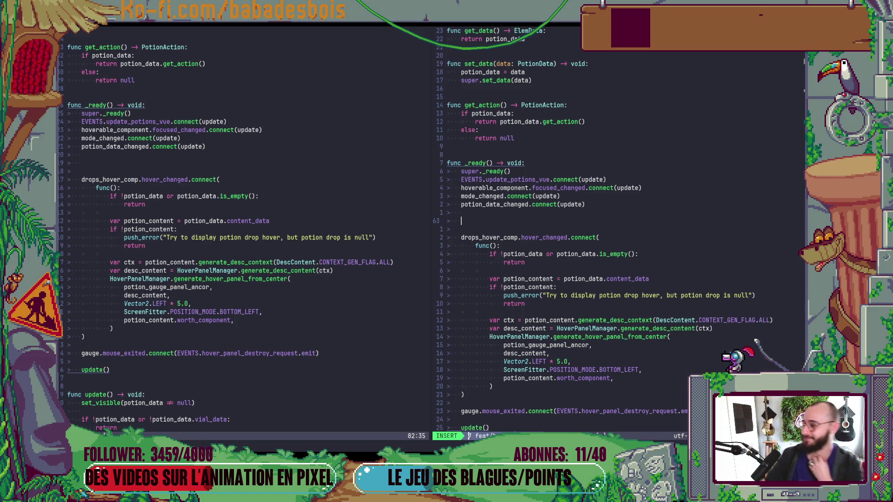
Try typing potion-gauge names in _ready, then clear the unfinished line
type("po")
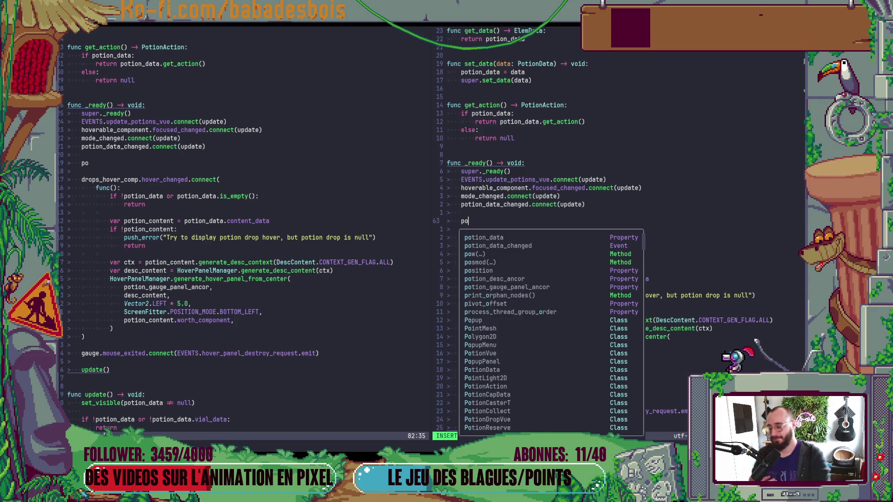
key("BackSpace")
key("BackSpace")
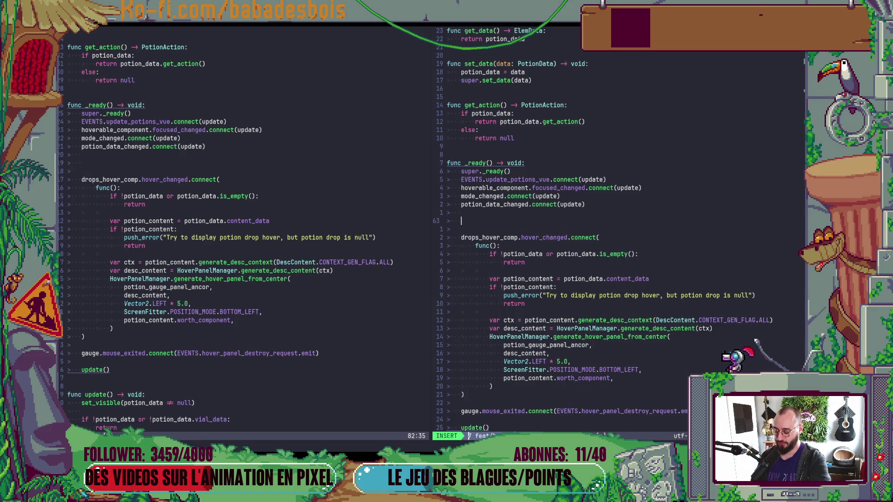
type("potion_ga")
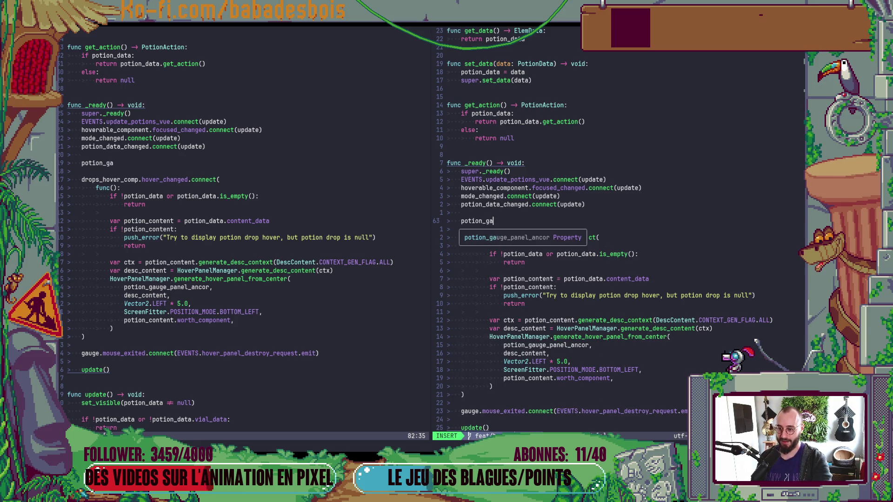
key("Escape")
key("d")
key("d")
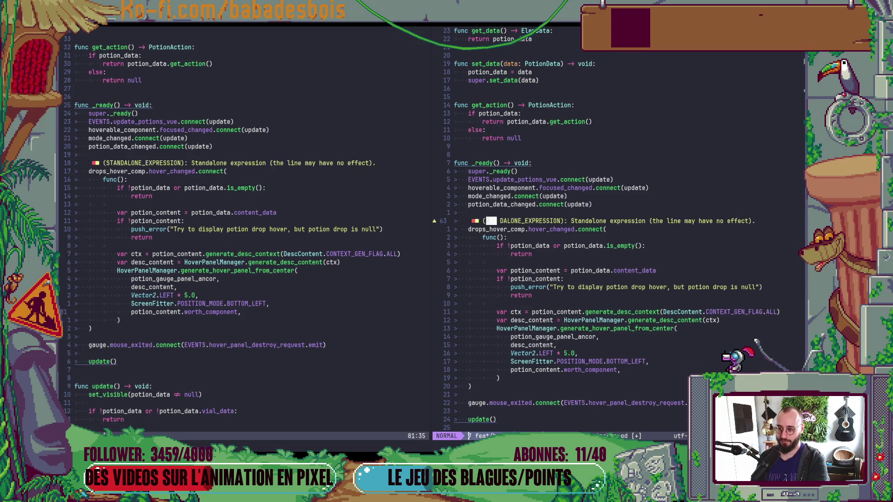
key("i")
Type 'gaug' and preview the gauge variable's type in the completion documentation
key("Tab")
type("gaug")
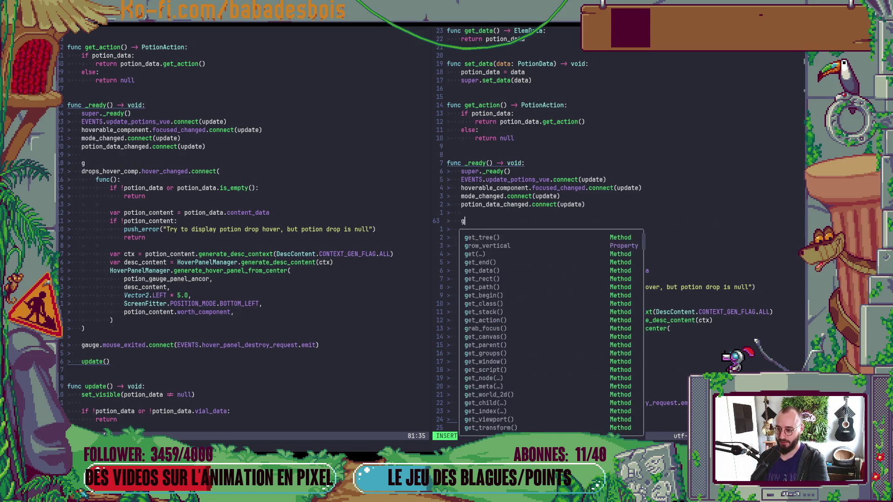
key("ctrl+n")
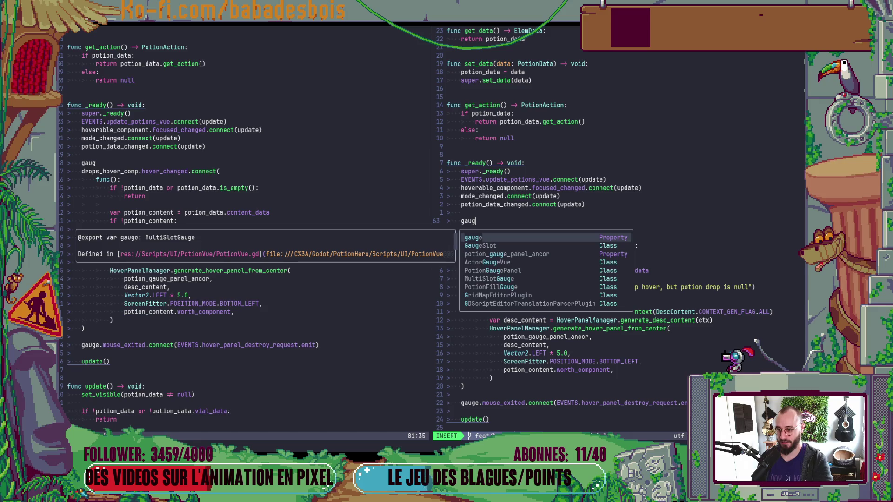
key("ctrl+e")
key("alt+Tab")
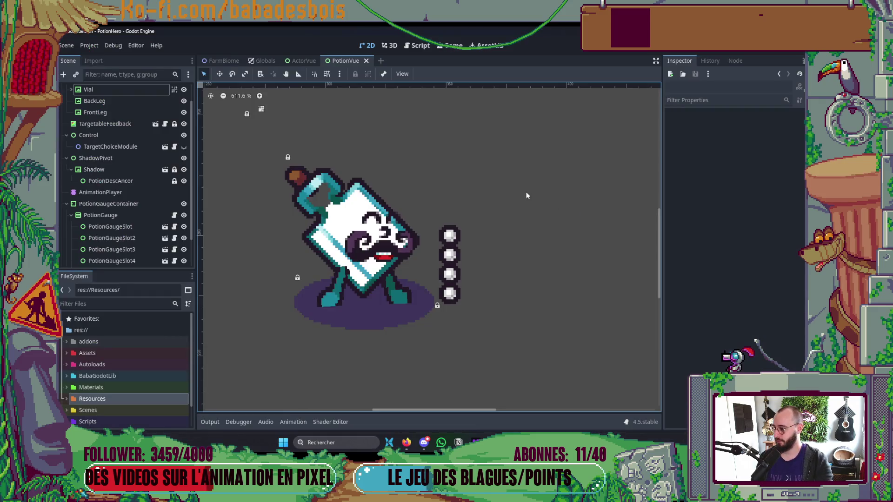
Select PotionGauge, then PotionGaugeContainer in the Scene dock to see the container's node type
left_click(139, 219)
left_click(140, 203)
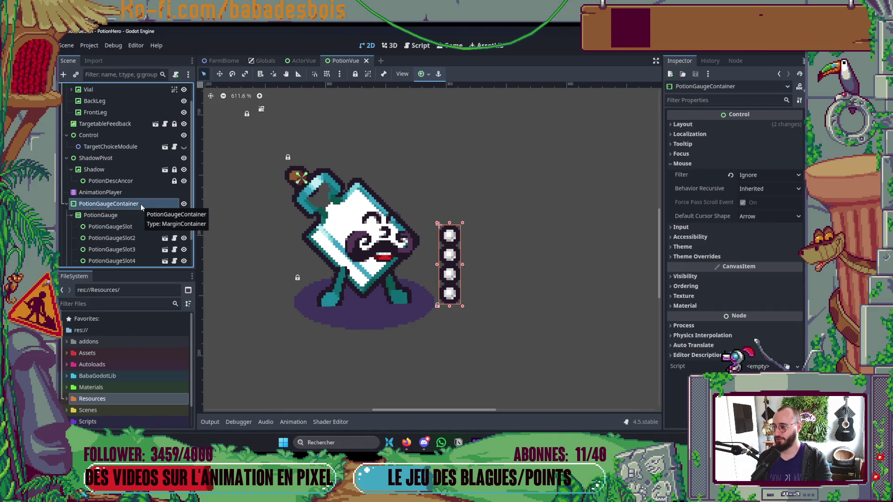
key("alt+Tab")
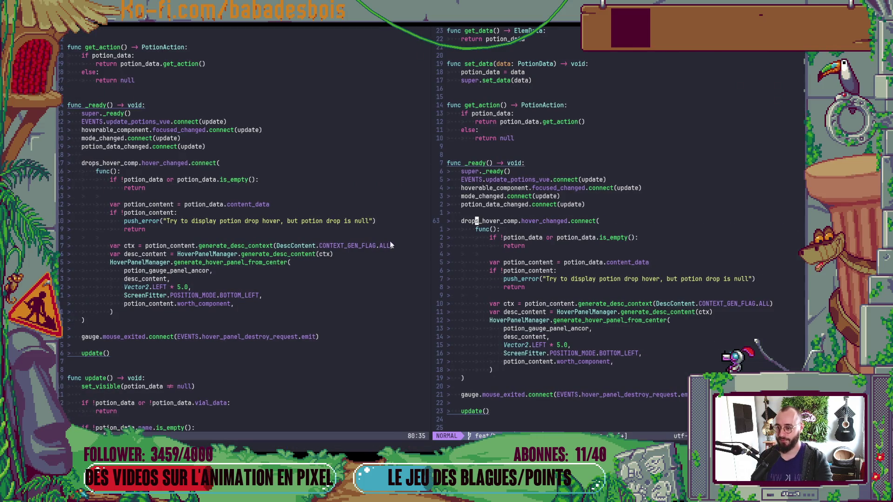
left_click(116, 172)
scroll(118, 172, "up", 15)
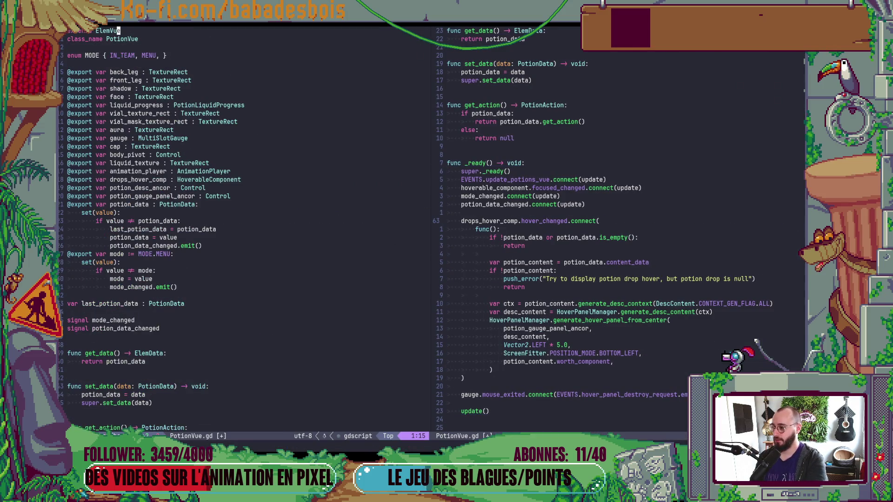
left_click(204, 187)
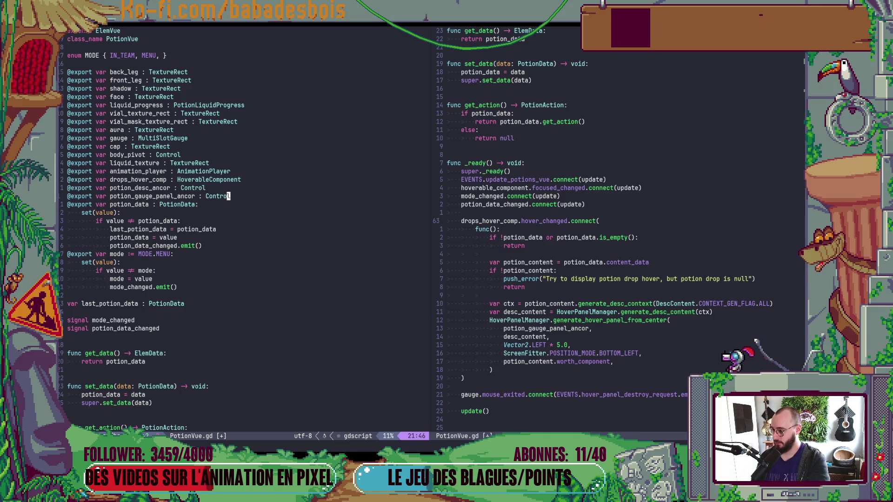
key("o")
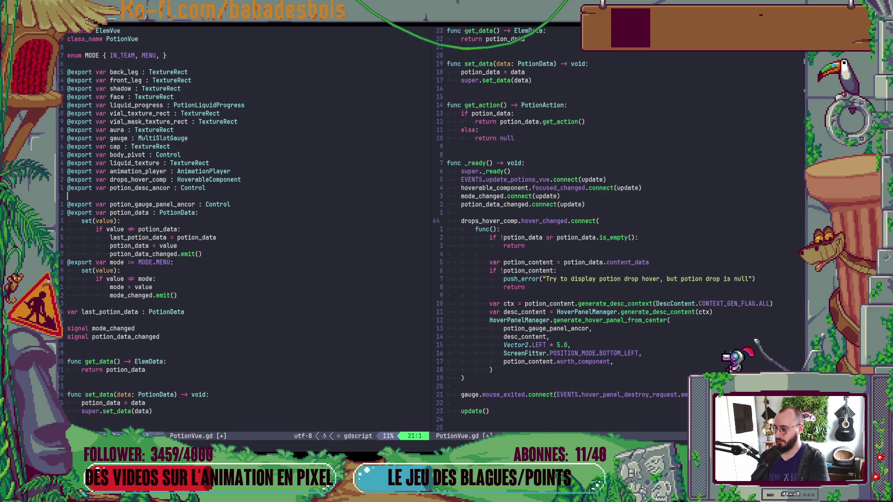
type("@export var ")
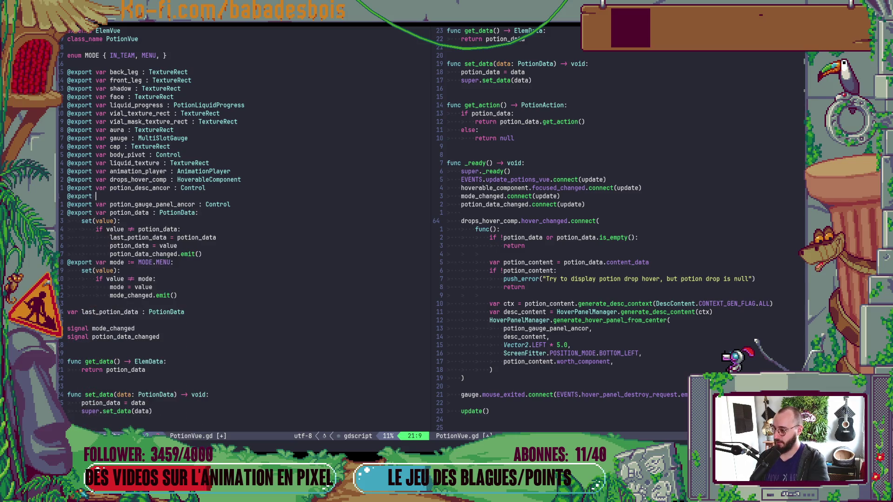
type("potio")
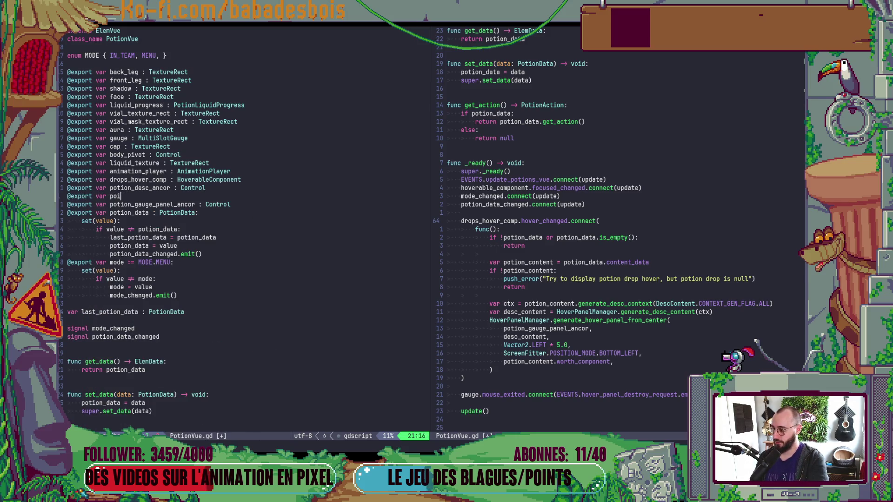
type("n_gauge")
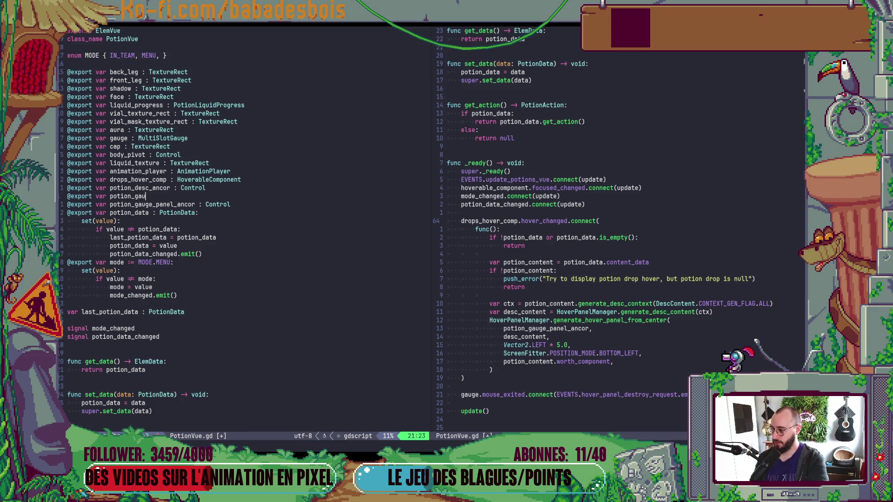
type("_container: ")
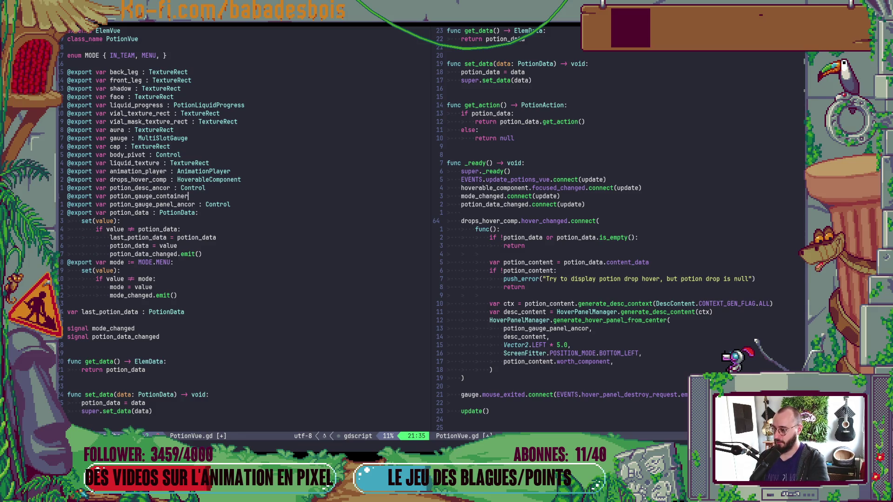
type("Container")
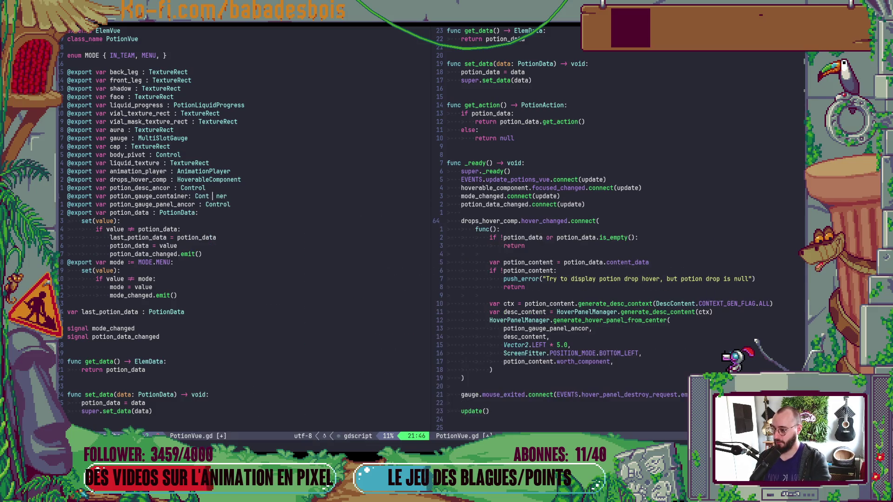
key("alt+j")
key("ctrl+s")
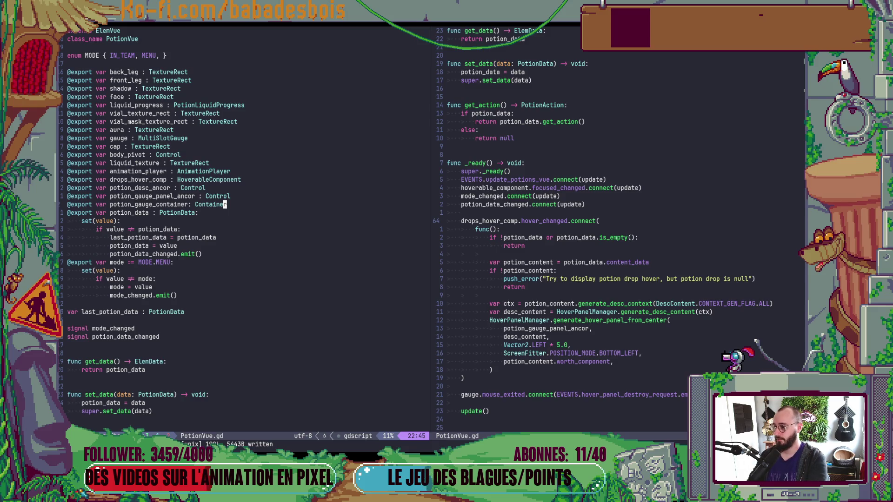
key("ctrl+w")
In _ready, write a potion_gauge_container.position.y line and an 'if mode == MODE.MENU:' check
key("l")
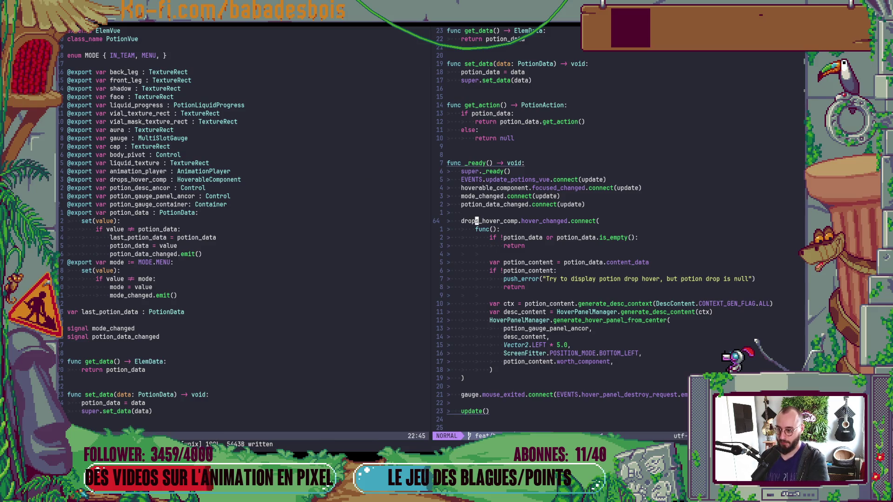
key("shift+o")
type("ppo")
key("BackSpace")
key("BackSpace")
type("otion")
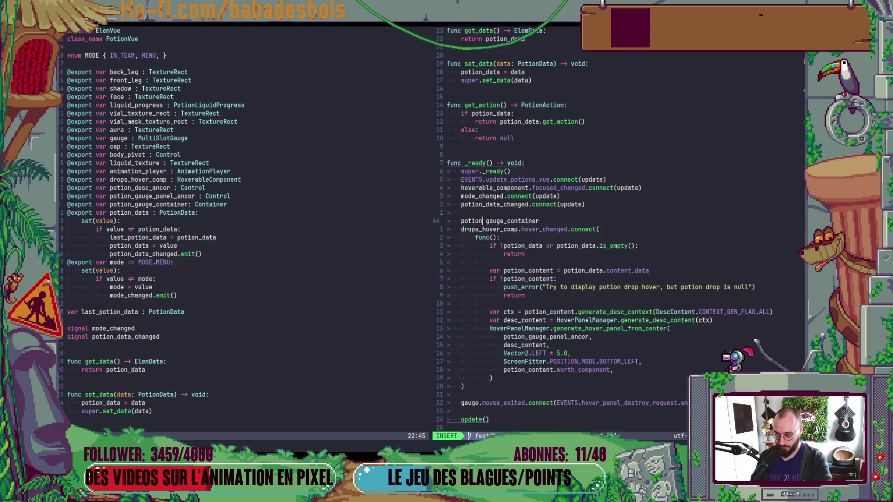
key("Tab")
type(".")
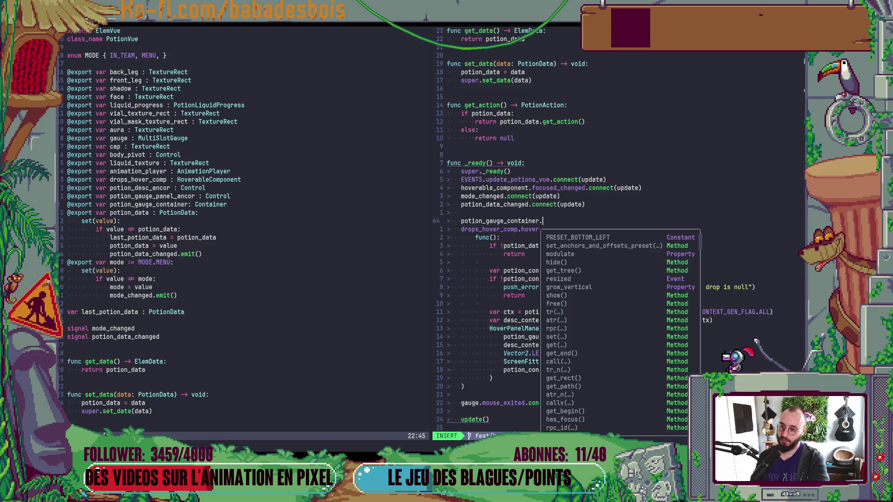
type("pos")
key("Tab")
type(".")
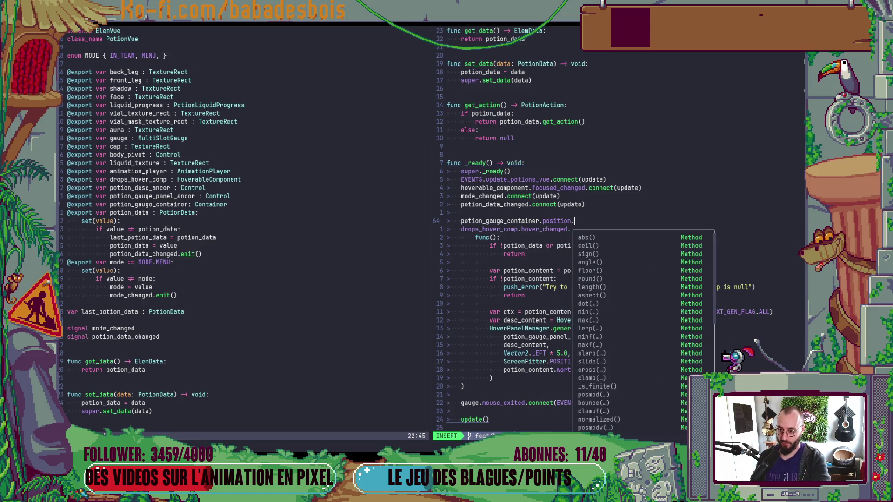
type("y")
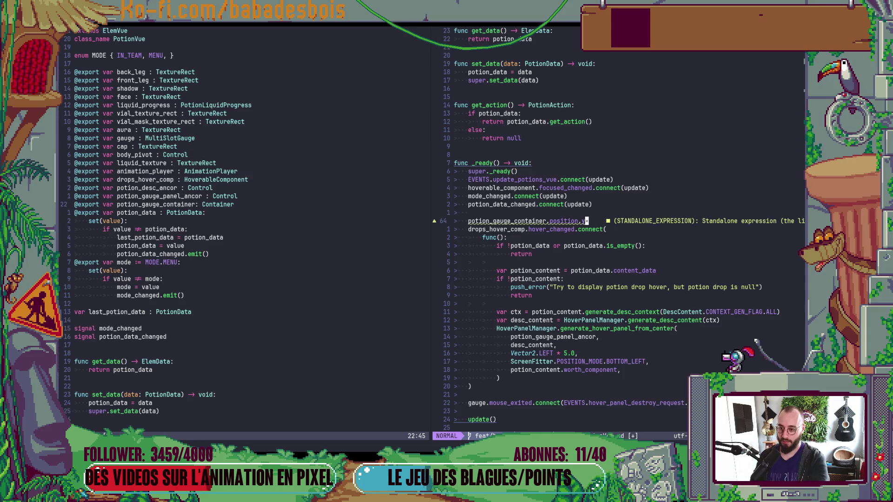
key("ctrl+u")
type("if mode == MOD")
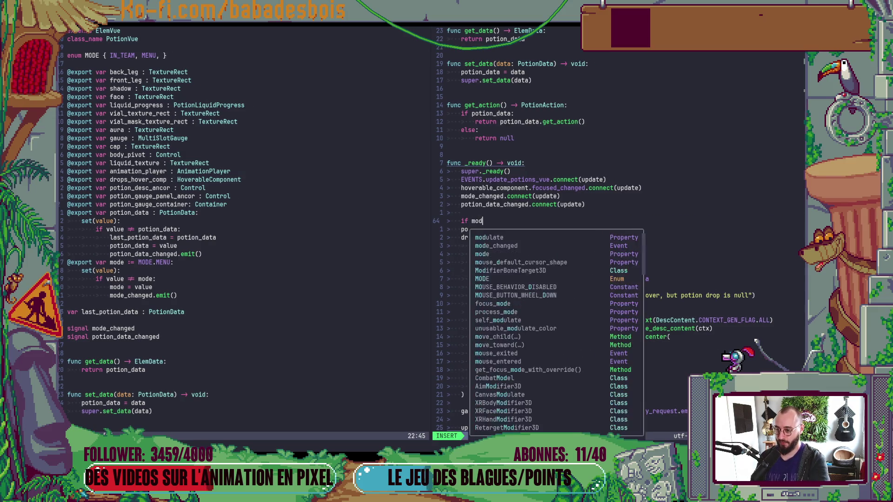
type("E.M")
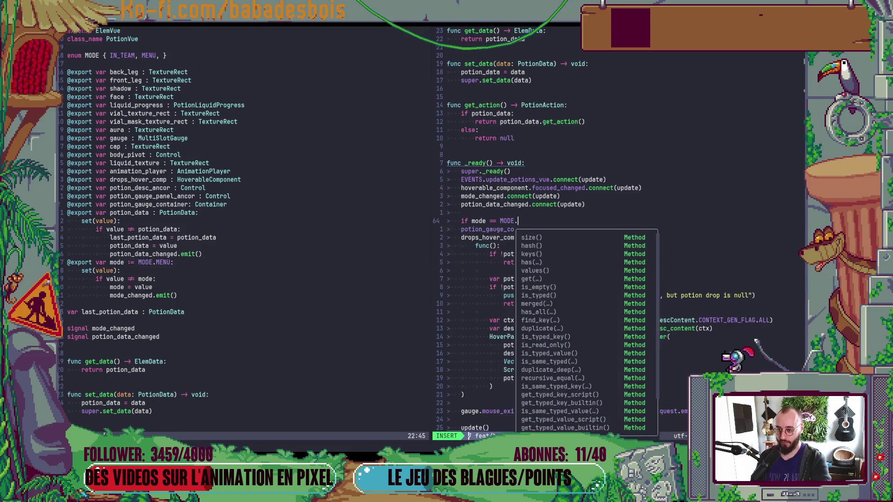
type("ENU:")
Indent the position line under the MENU check and extend it to 'position.y += -'
key("Escape")
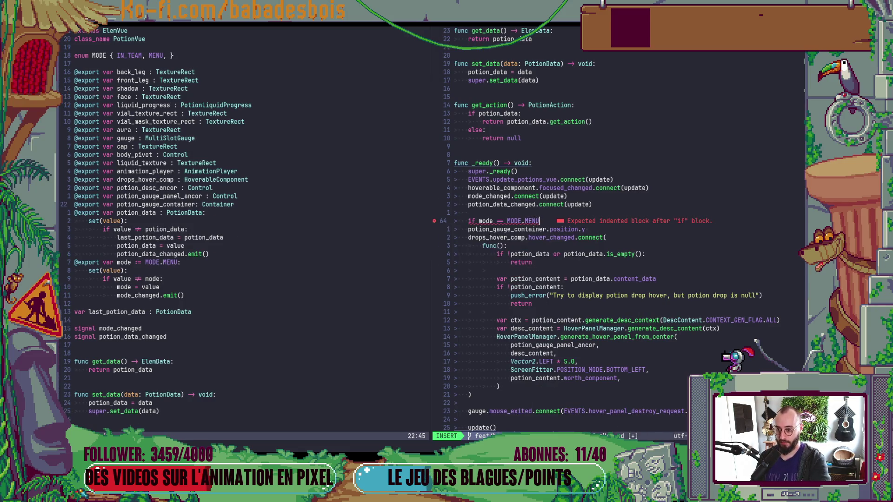
key("j")
key("shift+v")
key("greater")
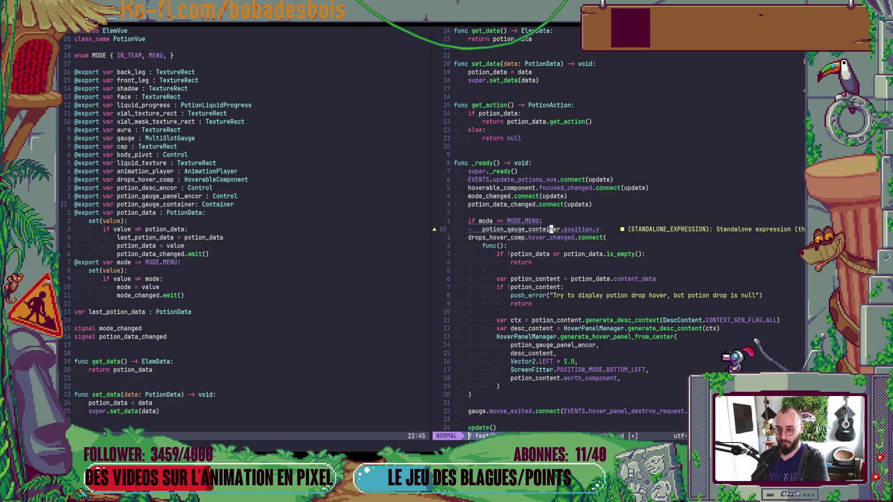
key("bracketright")
key("space")
key("A")
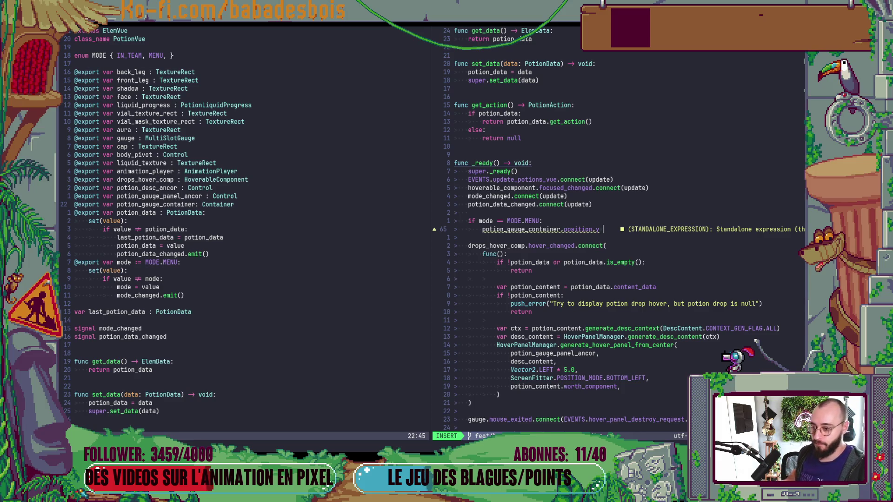
type("+= -")
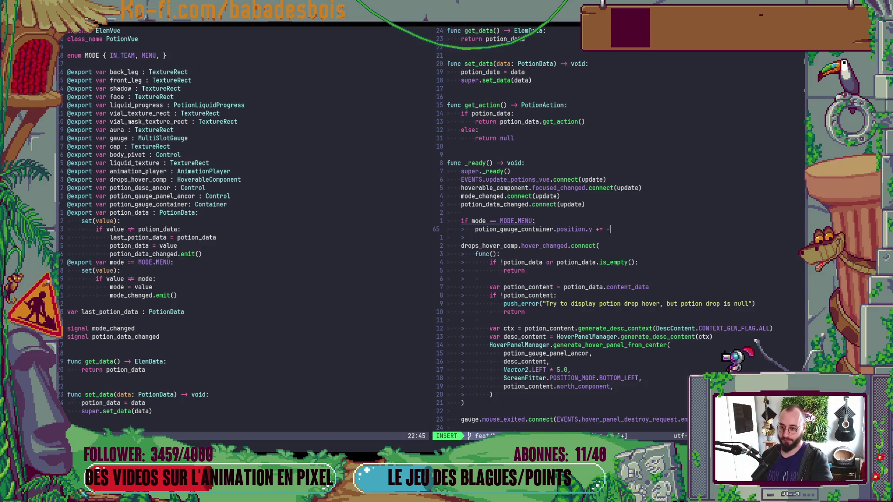
key("Escape")
left_click(233, 196)
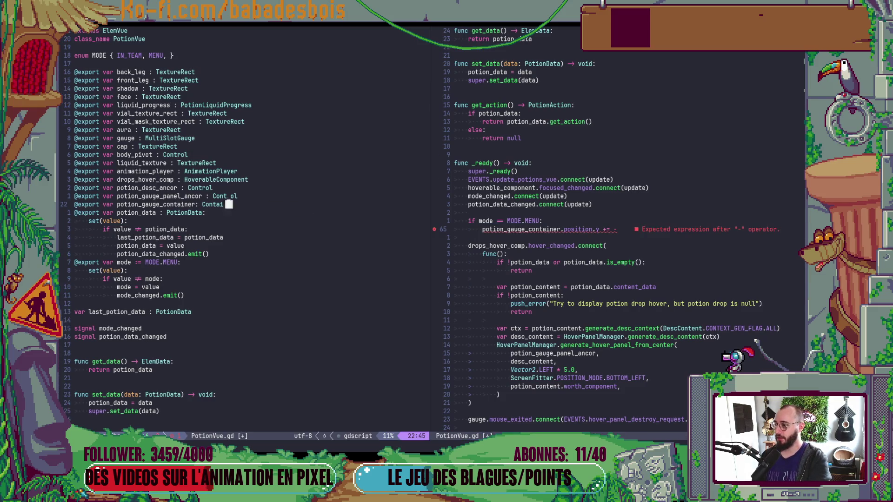
Add the constant MENU_GAUGE_OFFSET = Vector2.UP * 8.0 under the enum and save
key("k")
key("k")
key("k")
key("k")
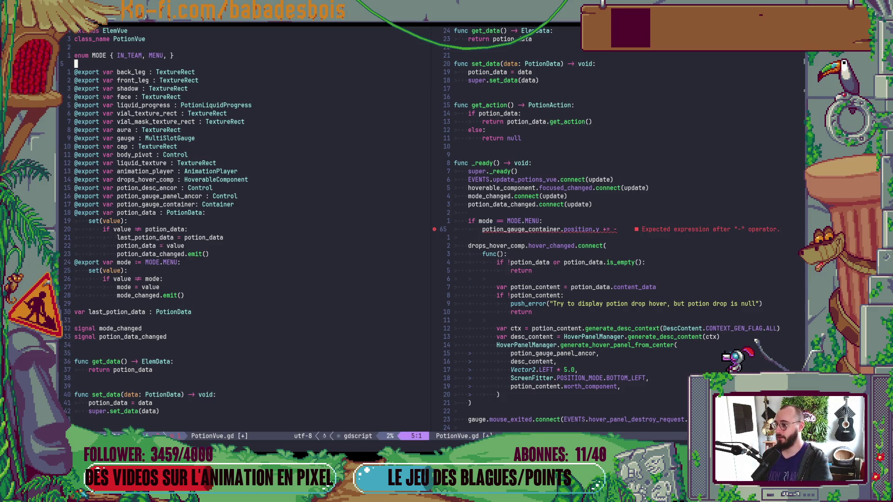
key("shift+o")
type("const MENU")
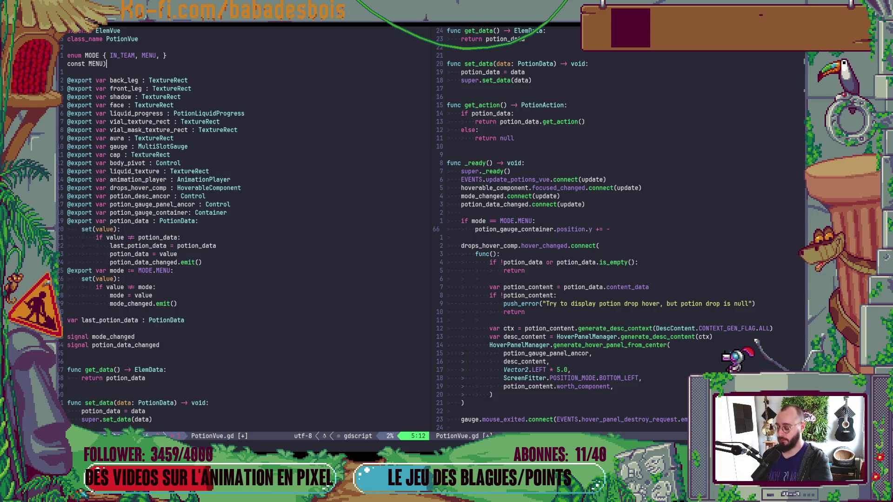
type("_GAUGE_OF")
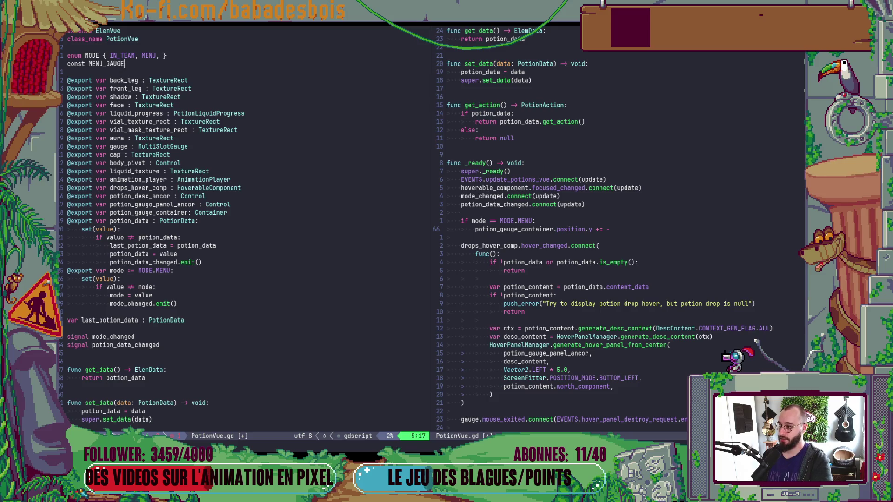
type("FE")
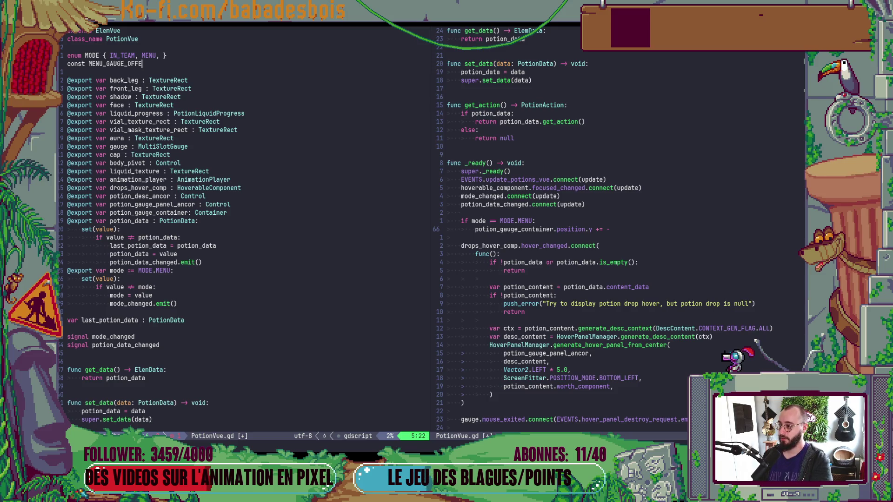
type("ET =")
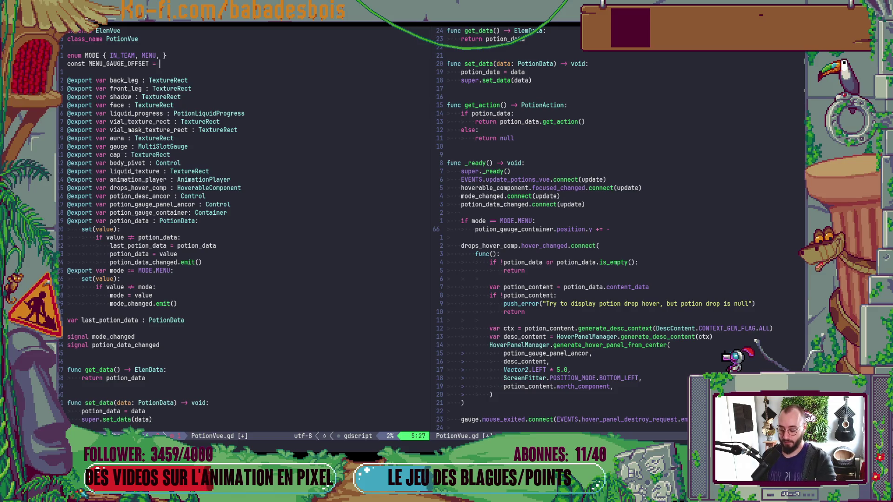
type("Vector2.")
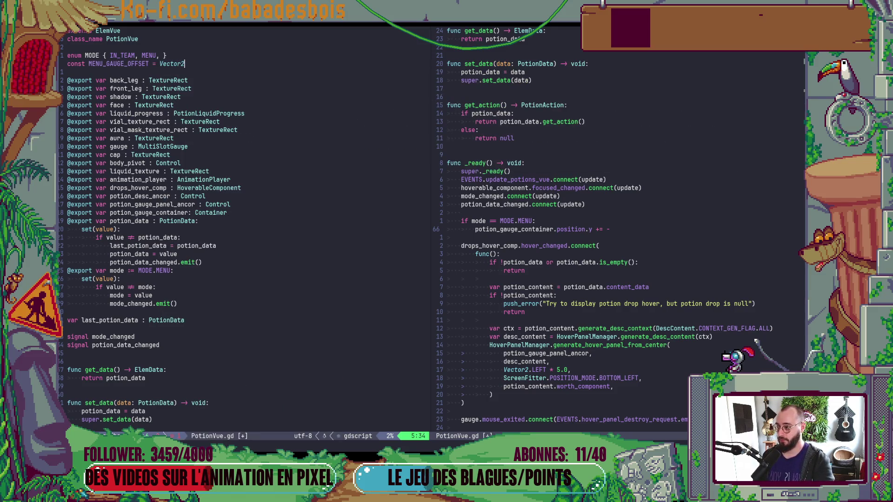
type("UP")
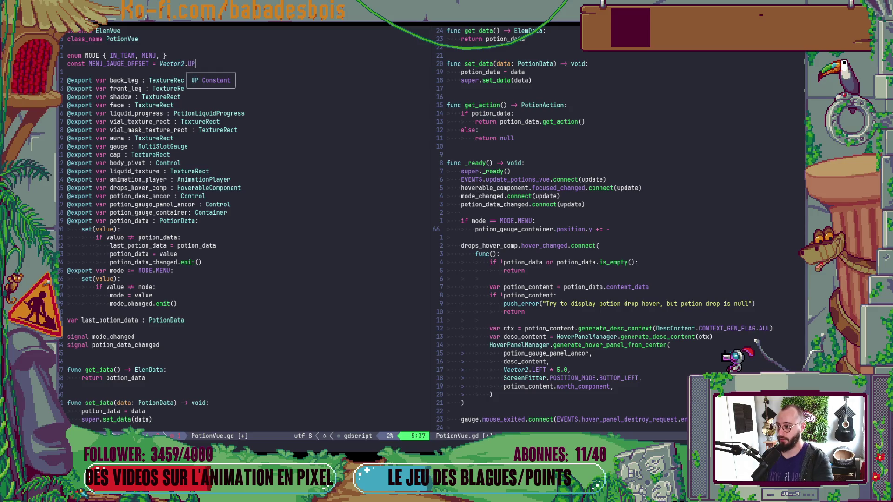
type(" * ")
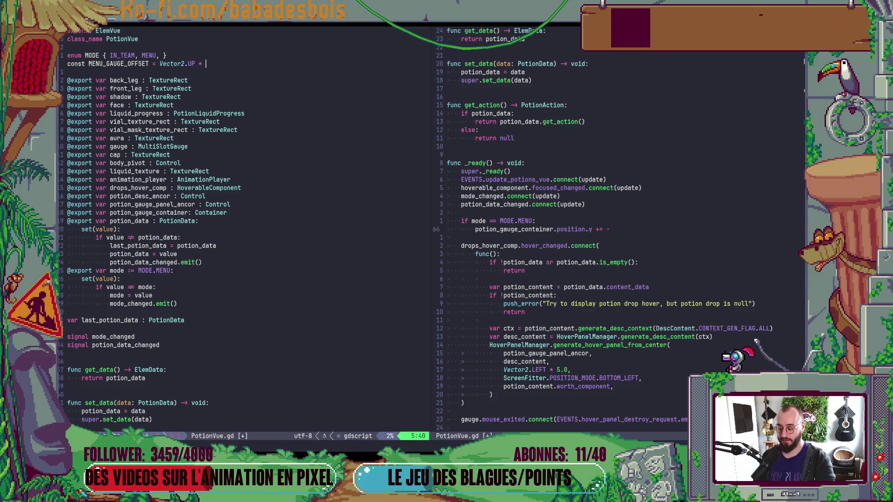
type("8.0")
key("Escape")
type(":w")
key("Return")
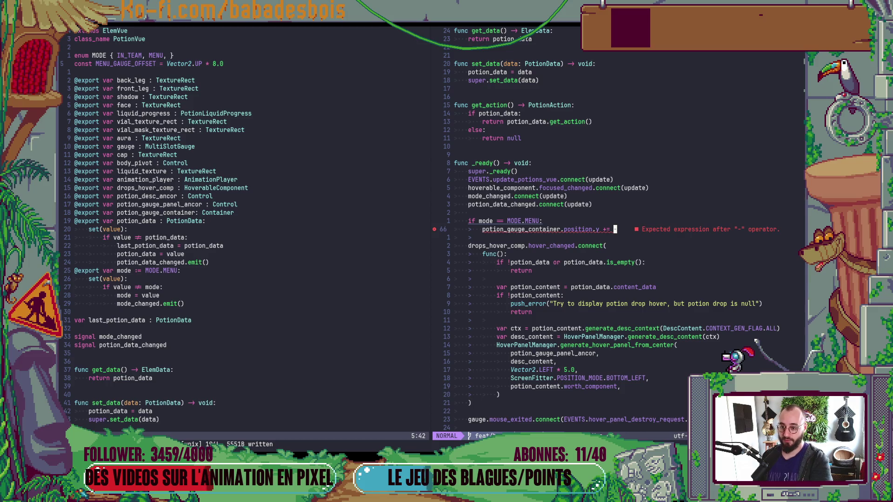
Make the menu line offset the whole position by MENU_GAUGE_OFFSET instead of only '.y'
key("b")
key("b")
key("b")
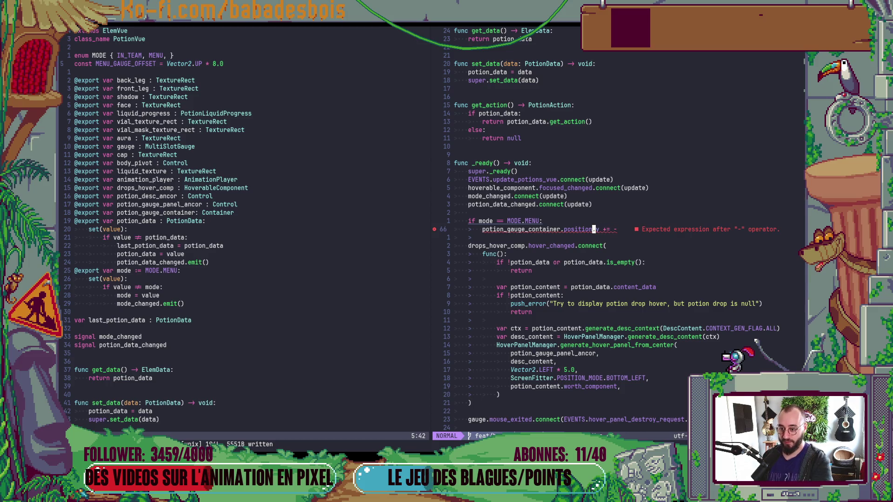
key("x")
key("x")
type("$")
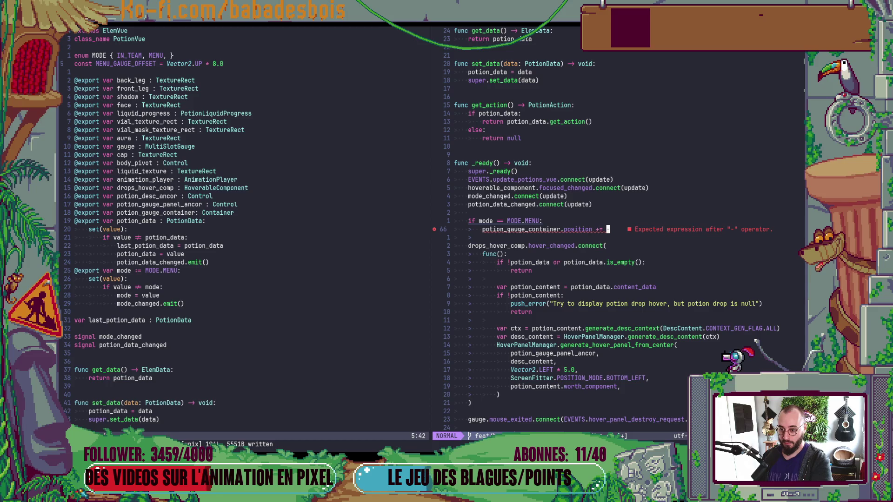
type("s")
type("MENU_GAUGE_OFFSET")
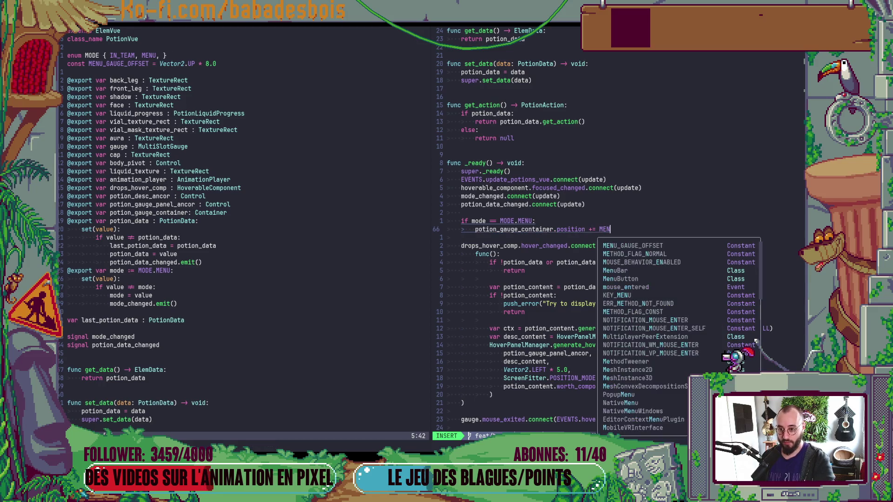
key("Escape")
key("alt+Tab")
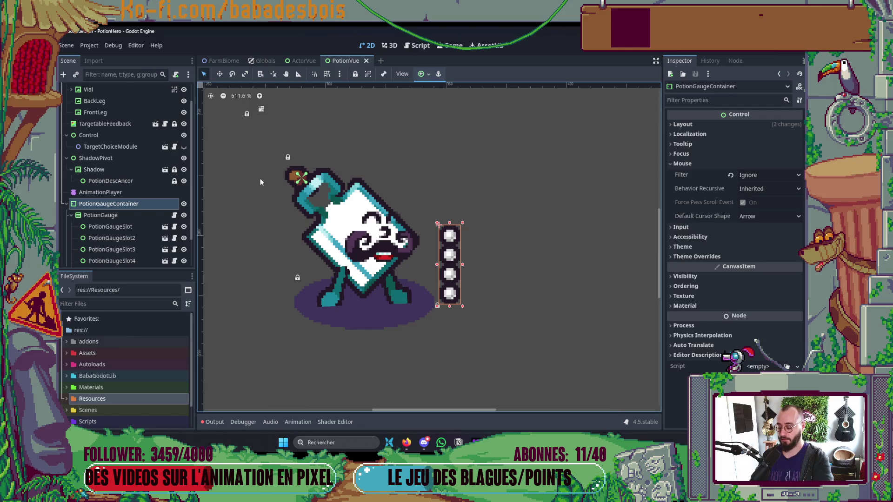
Run the game, stop it after the Nil crash, and assign PotionGaugeContainer to Potion Gauge Container
key("F5")
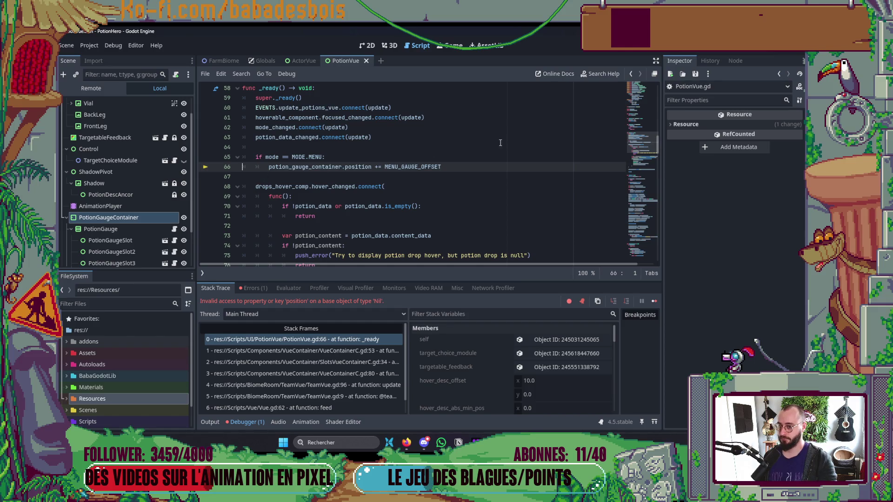
key("F8")
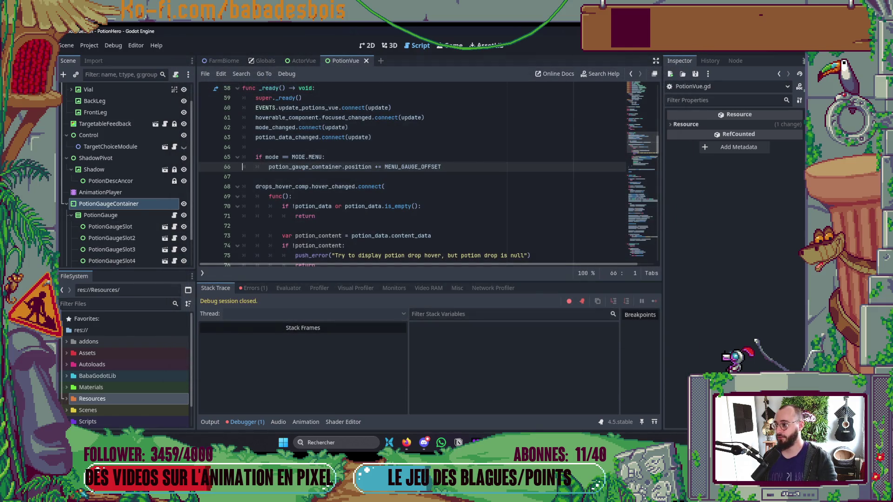
scroll(121, 158, "up", 2)
left_click(88, 89)
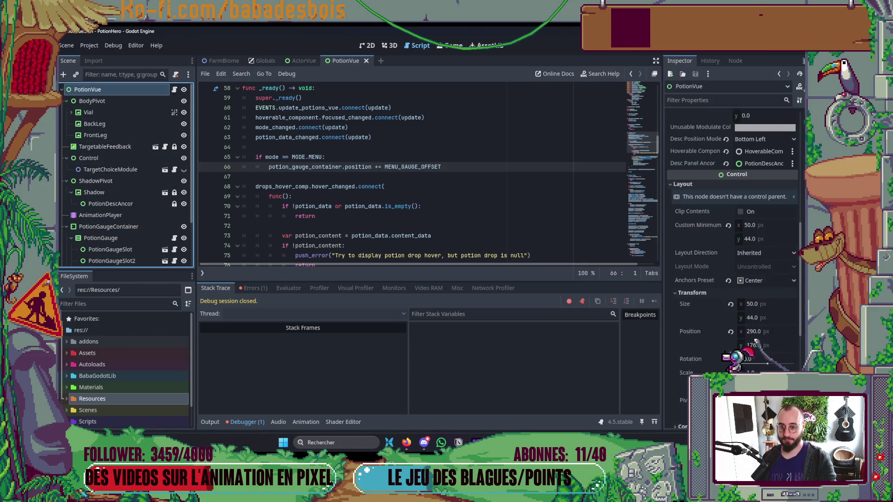
scroll(793, 279, "up", 5)
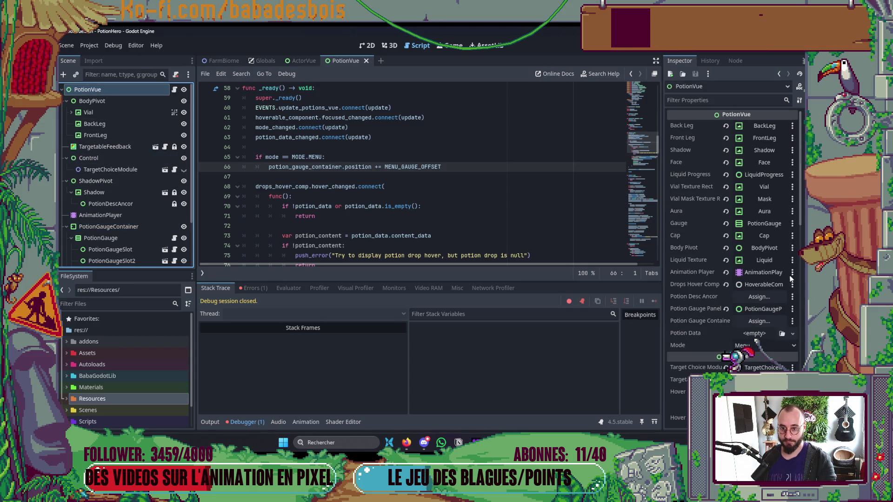
left_click(763, 322)
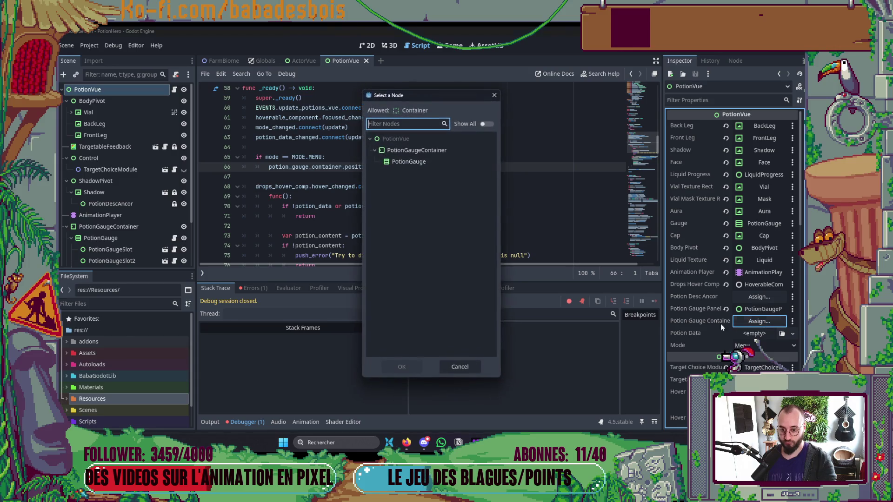
double_click(439, 151)
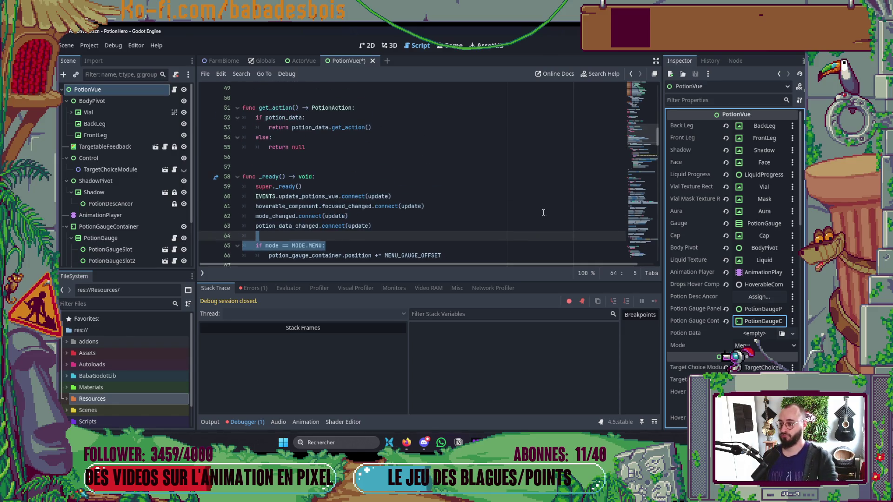
key("alt+Tab")
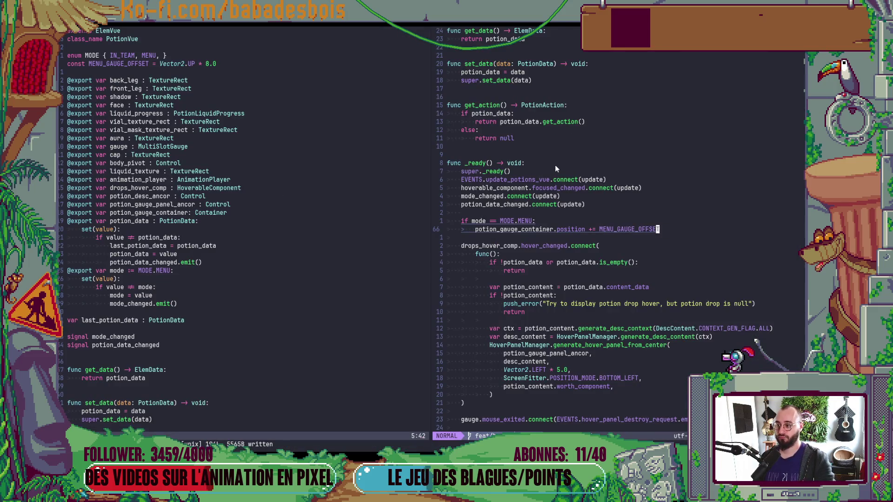
Run the game to check the potion gauges, dismiss a potion's info card, and stop it
scroll(554, 164, "up", 2)
left_click(190, 204)
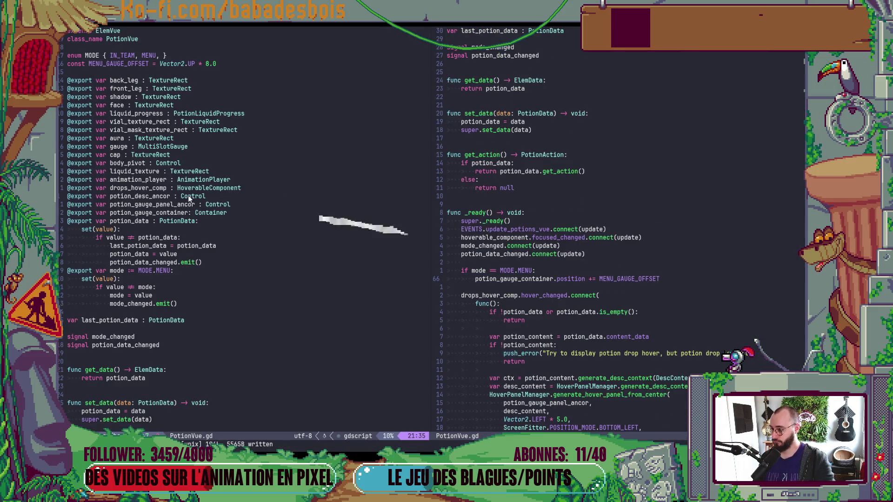
scroll(190, 196, "down", 1)
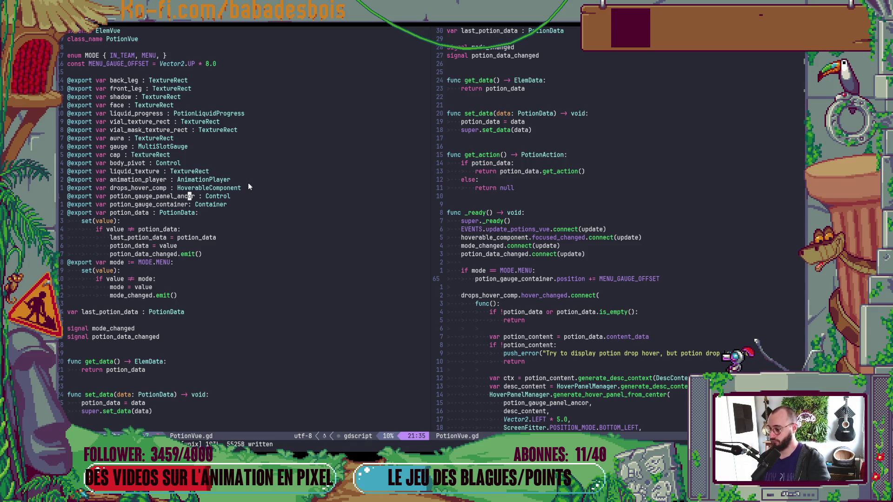
key("alt+Tab")
key("F5")
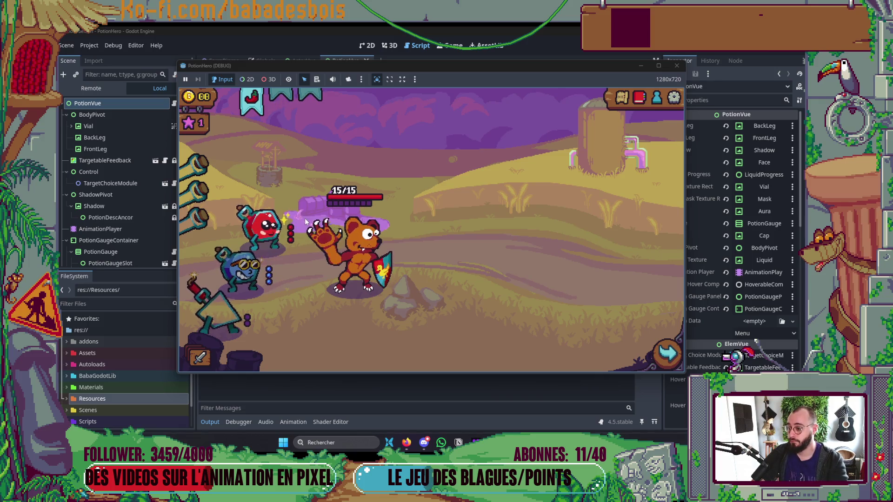
mouse_move(269, 230)
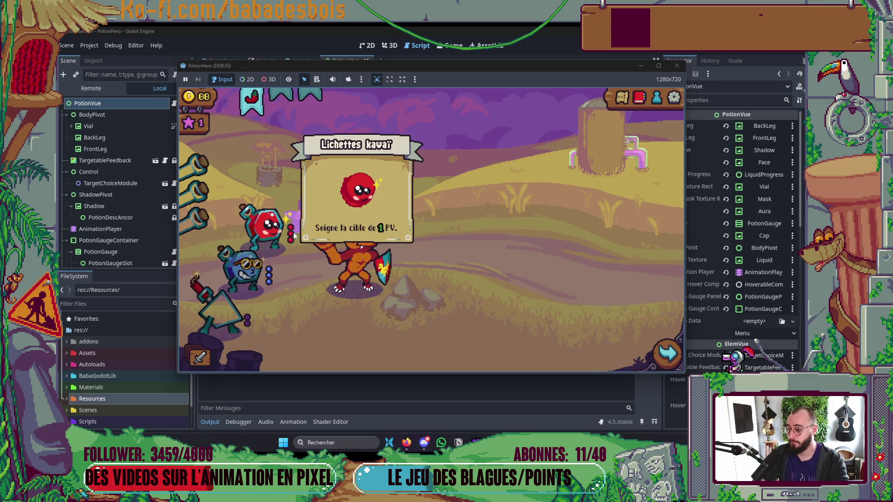
left_click(269, 230)
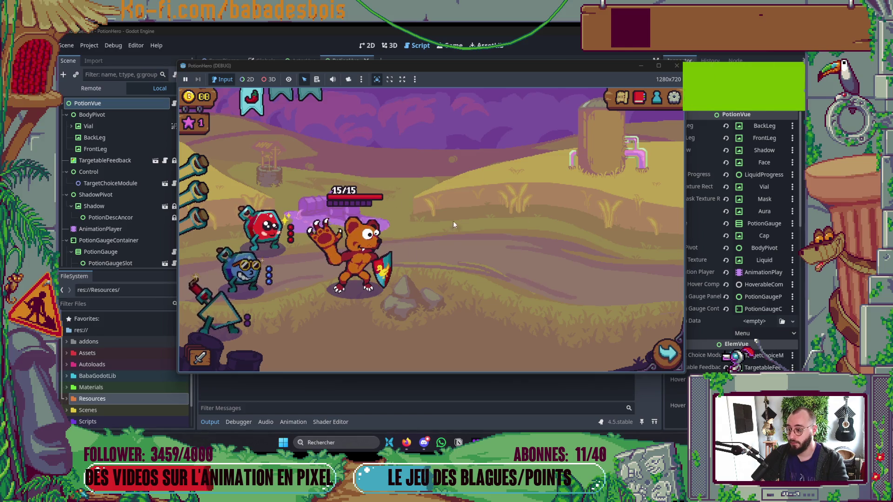
key("F8")
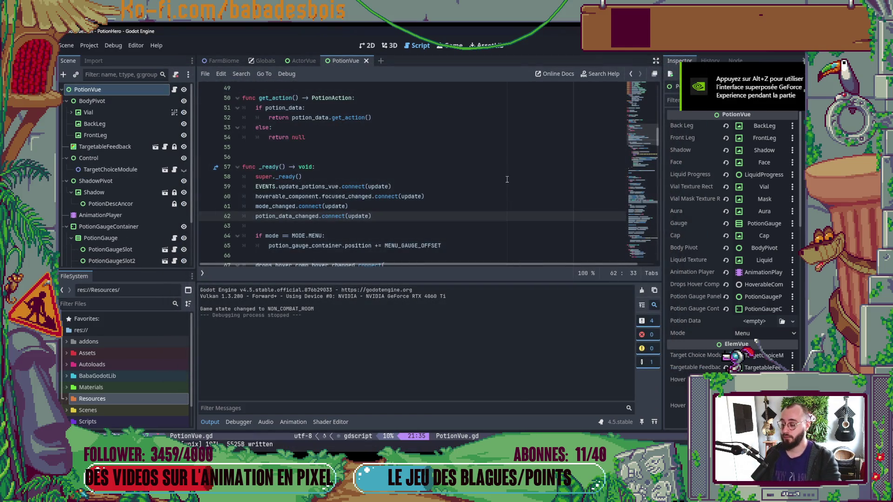
Change the mode default to MODE.IN_TEAM, then save, test-run and close the game
scroll(507, 179, "down", 2)
scroll(307, 186, "up", 15)
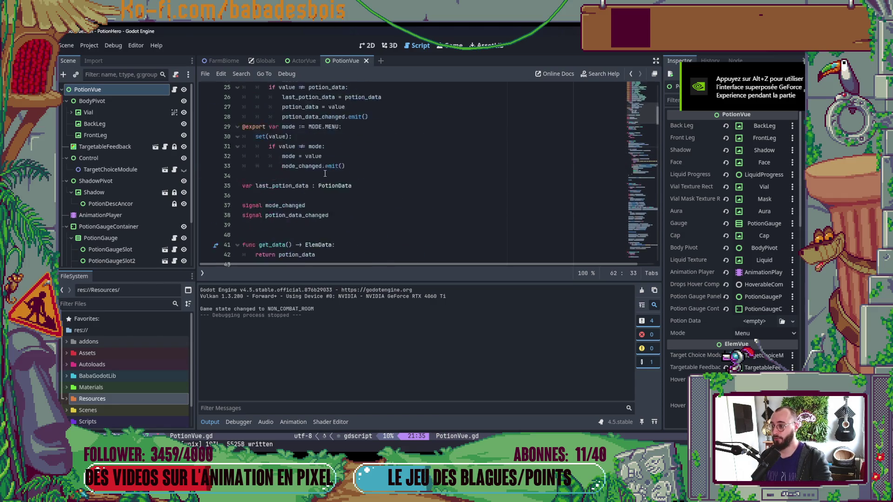
scroll(320, 172, "down", 6)
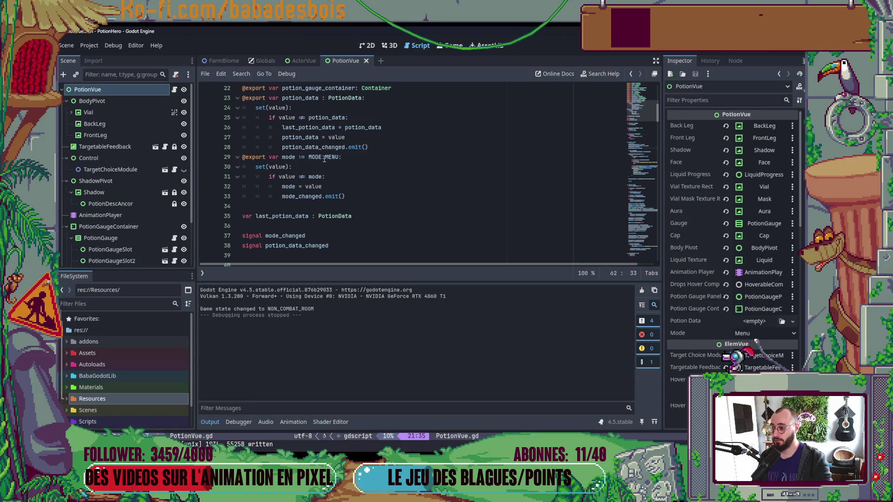
left_click(340, 156)
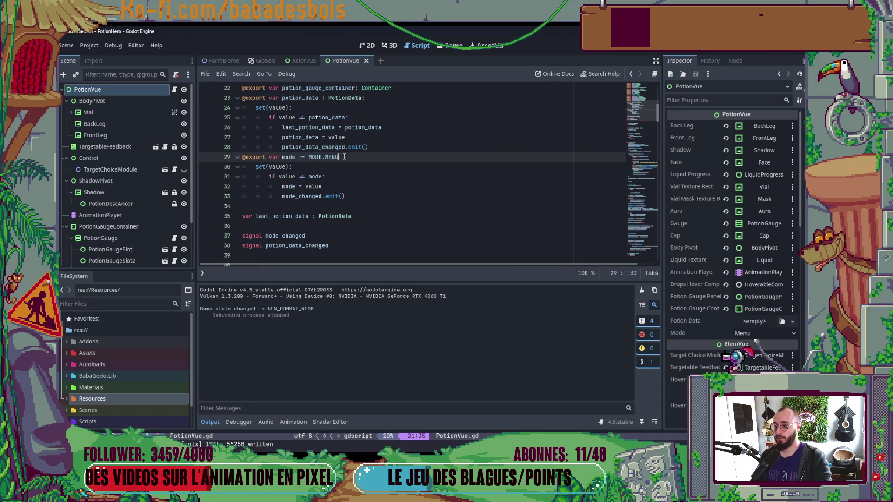
key("ctrl+BackSpace")
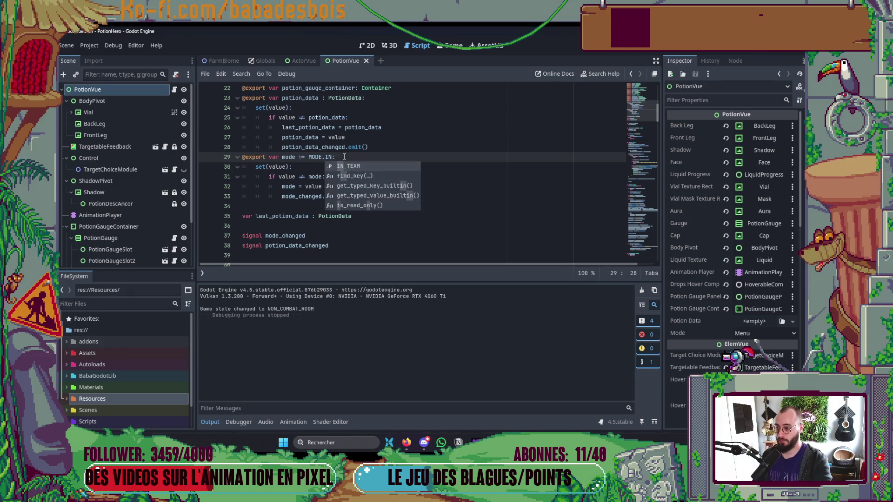
key("Return")
key("F6")
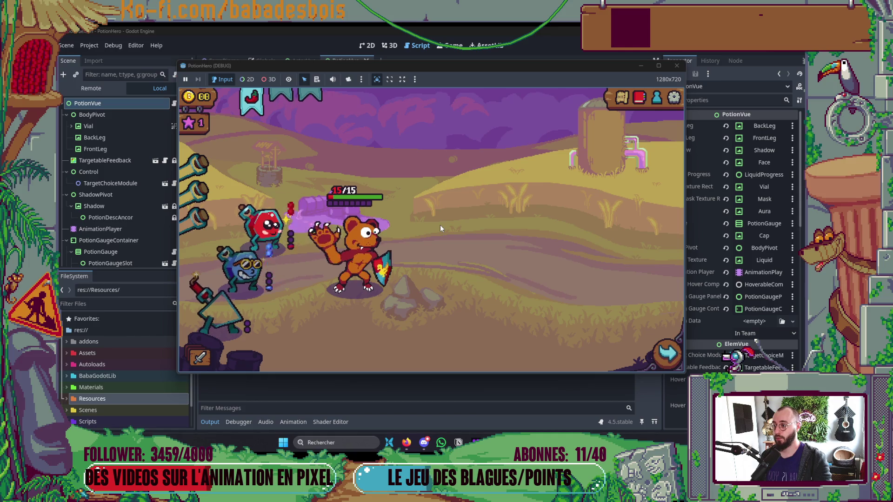
mouse_move(264, 213)
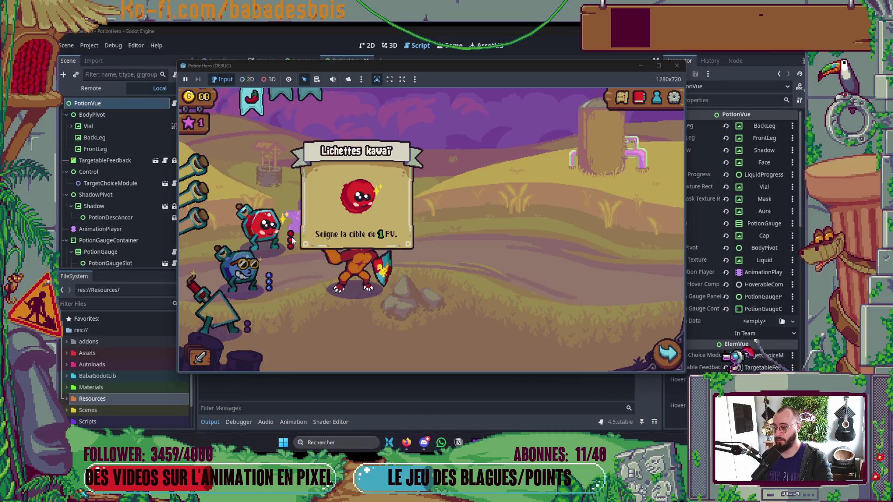
left_click(677, 65)
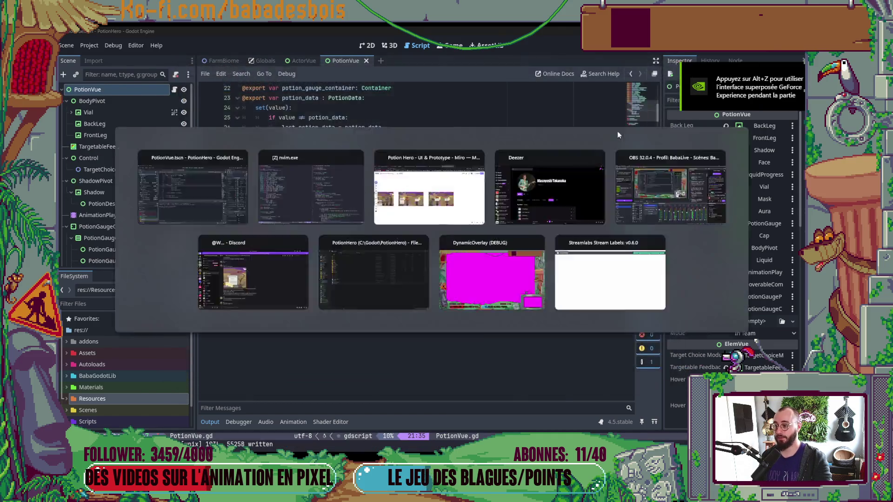
Back in Neovim, review PotionVue.gd and put the caret on the gauge offset line in _ready
key("alt+Tab")
scroll(426, 205, "down", 2)
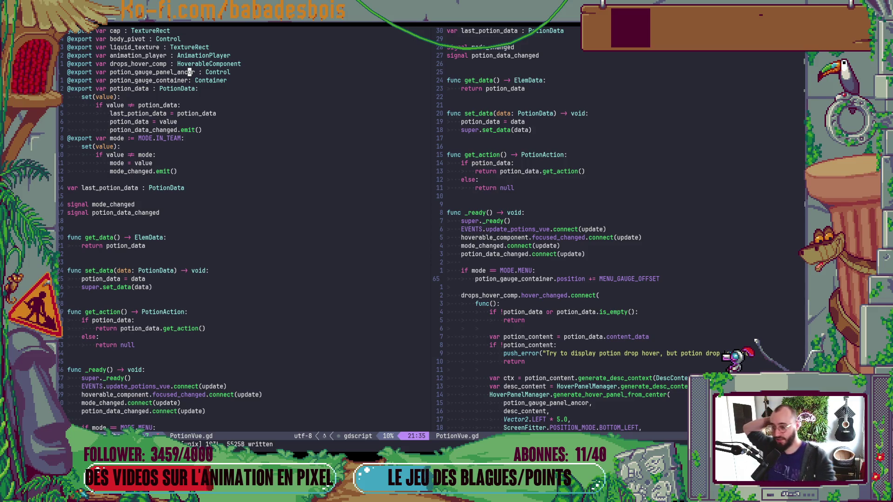
scroll(688, 241, "down", 8)
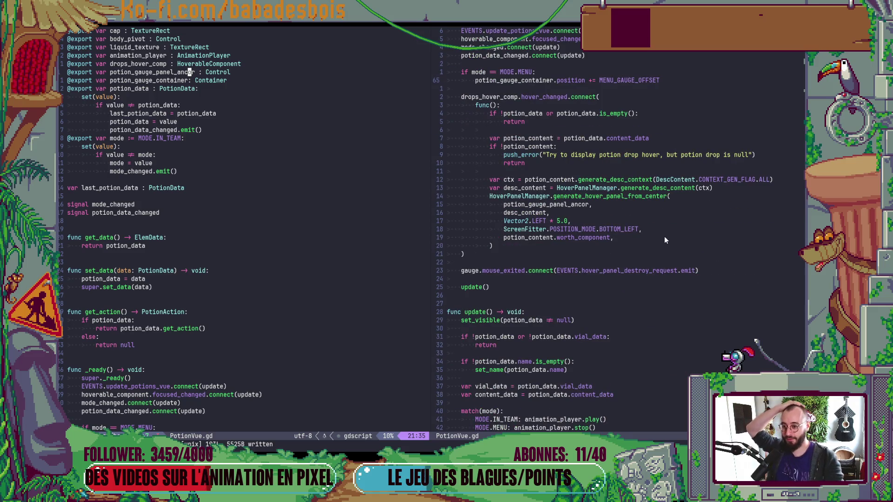
scroll(618, 239, "up", 6)
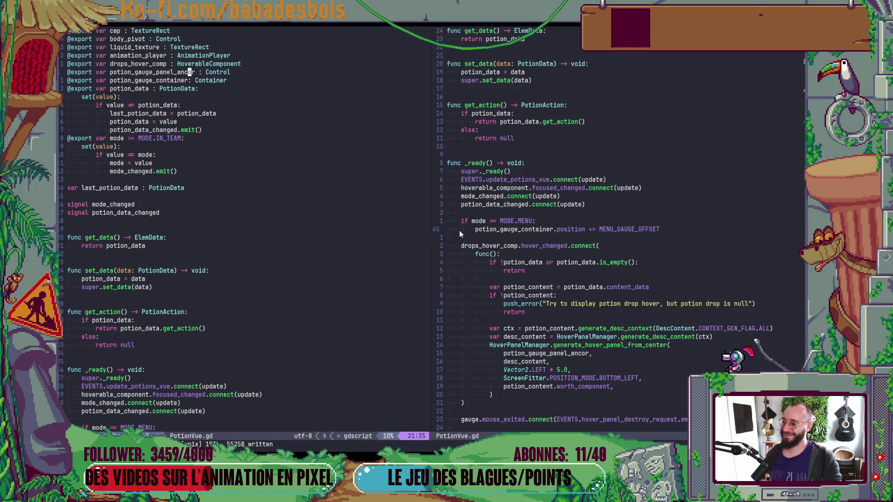
left_click(539, 205)
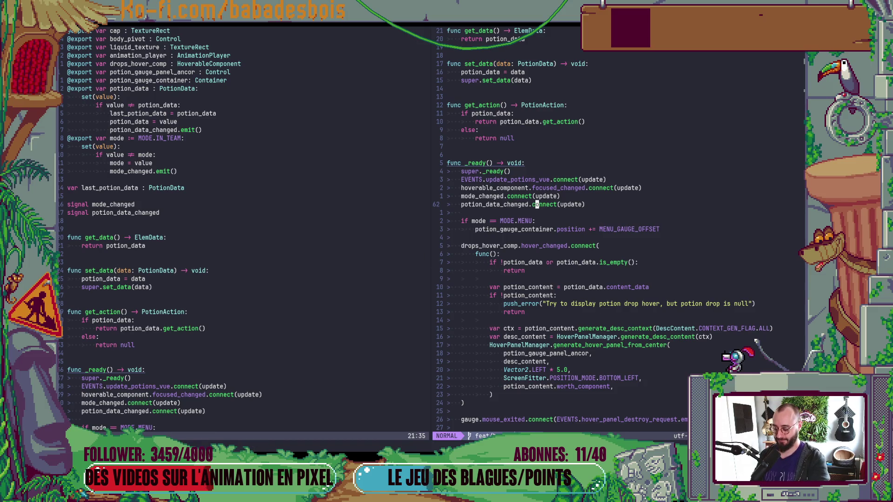
left_click(497, 245)
key("k")
key("k")
scroll(575, 210, "up", 8)
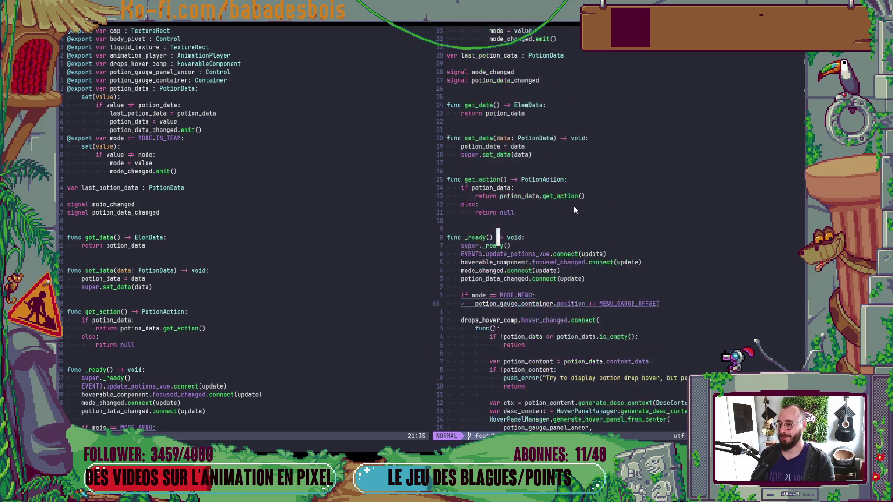
Undo the mode change back to MODE.MENU and save PotionVue.gd
type("u:w")
key("Return")
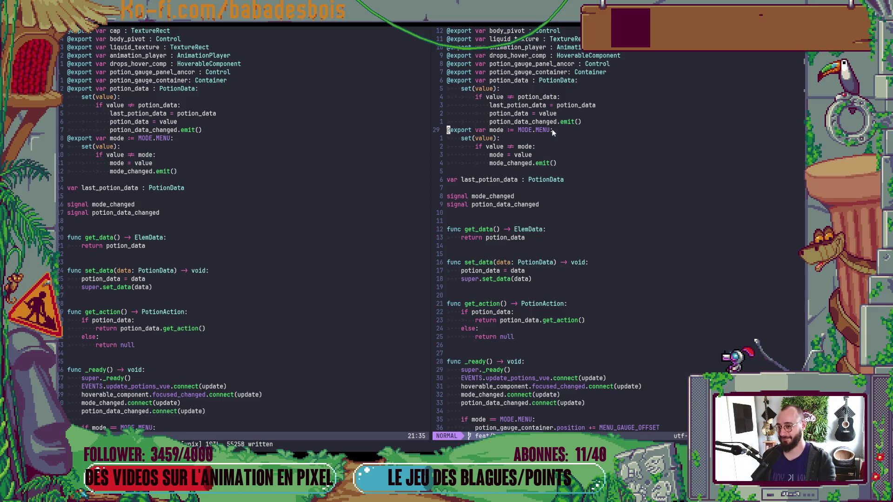
scroll(515, 266, "down", 4)
scroll(516, 270, "down", 3)
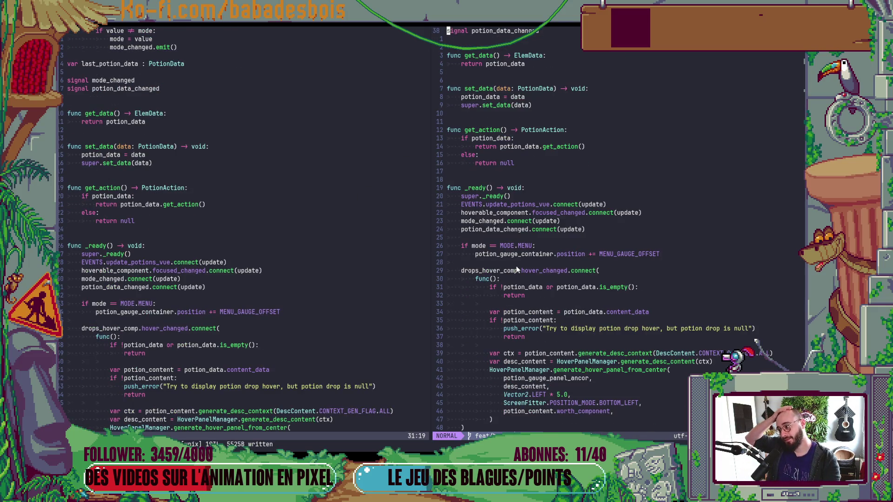
scroll(516, 272, "up", 12)
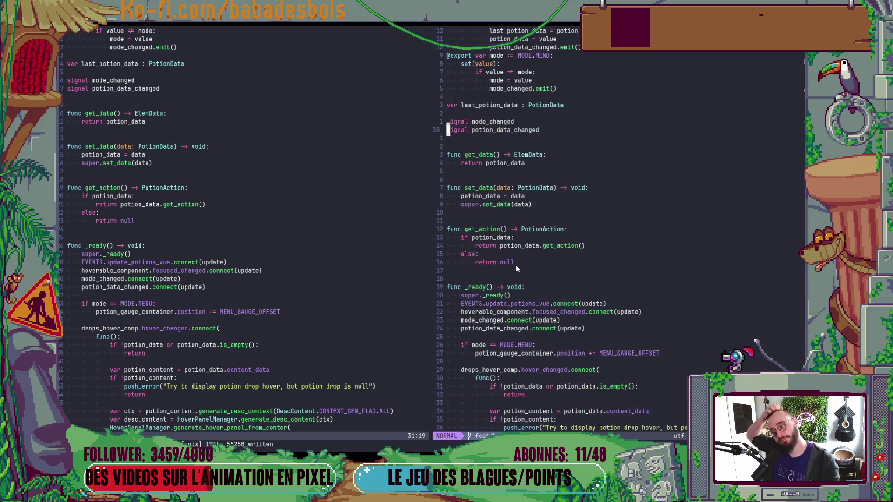
left_click(489, 295)
key("shift+o")
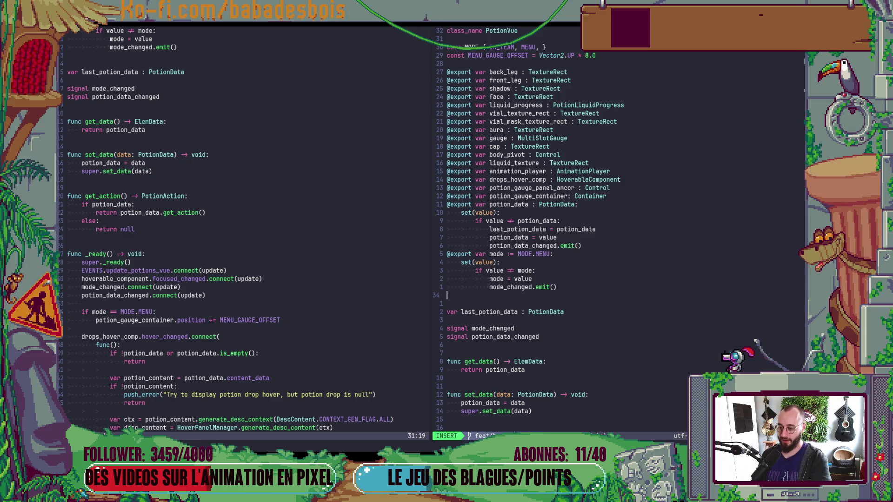
key("Return")
type(":@")
key("BackSpace")
key("BackSpace")
type("@ex")
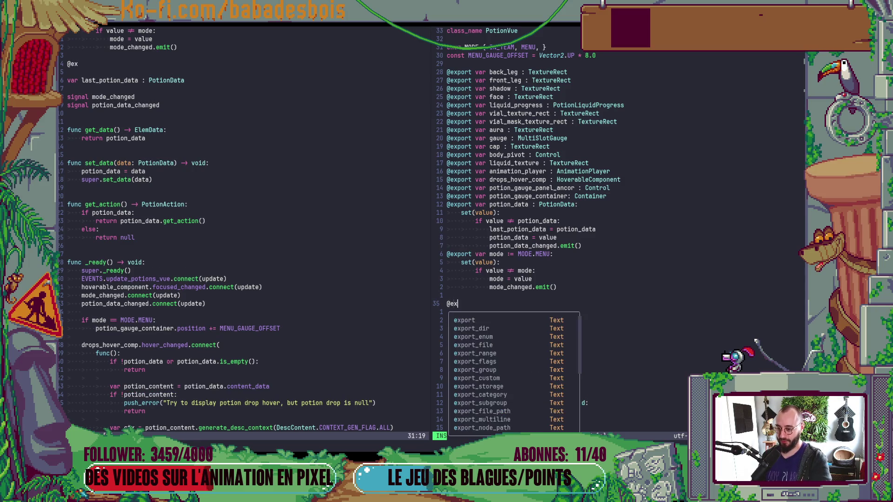
type("ready var ")
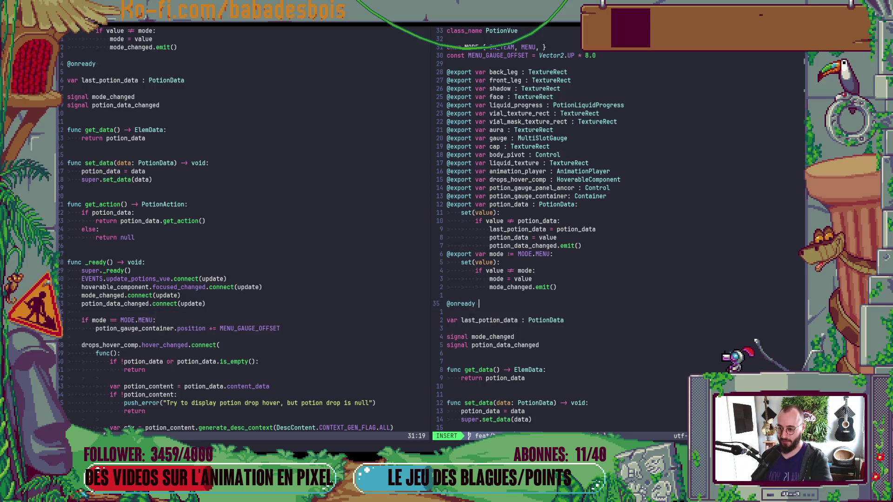
type("gauge_c")
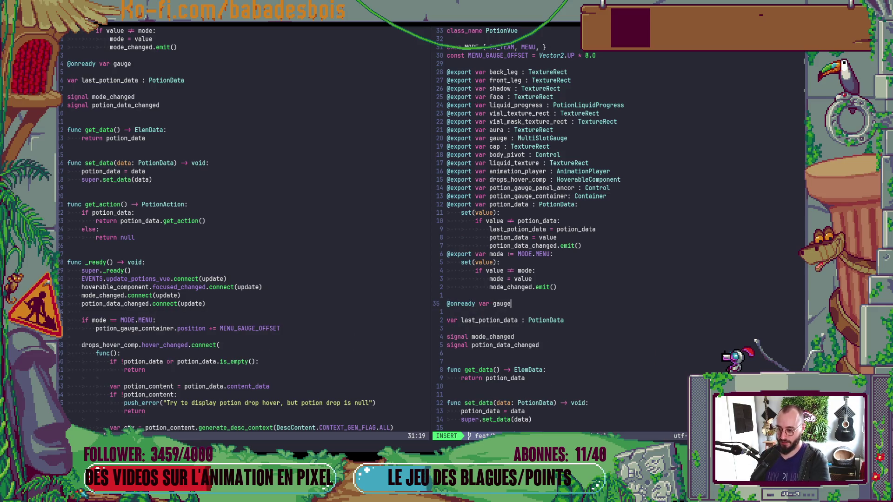
type("nta")
key("BackSpace")
key("BackSpace")
key("BackSpace")
type("ontainer_pos =")
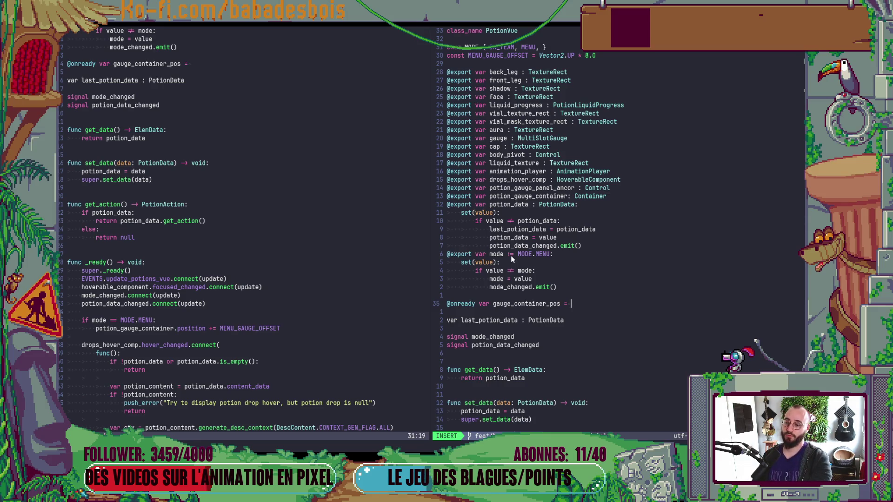
key("Escape")
Complete the value as potion_gauge_container.position and save the file
key("a")
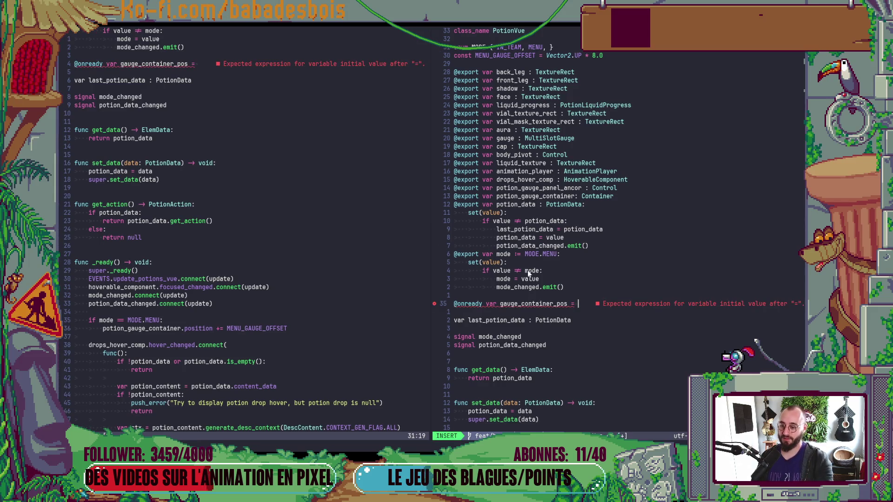
scroll(540, 288, "down", 1)
type("ga")
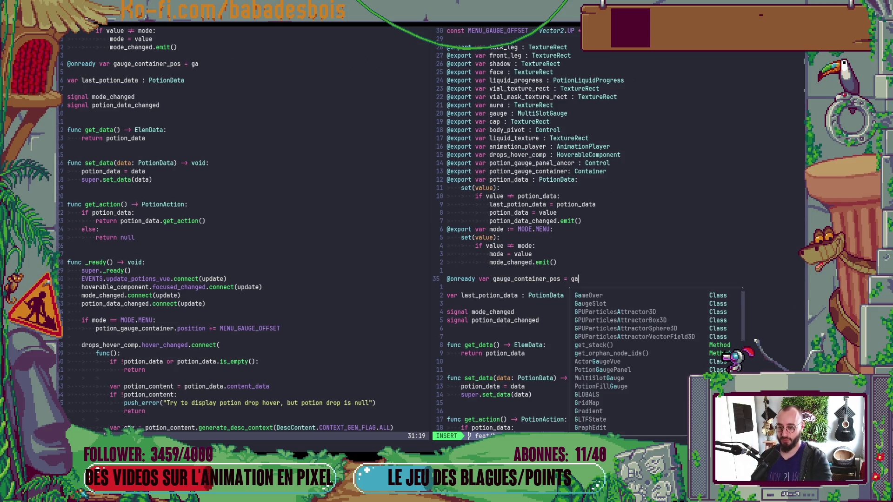
type("uge")
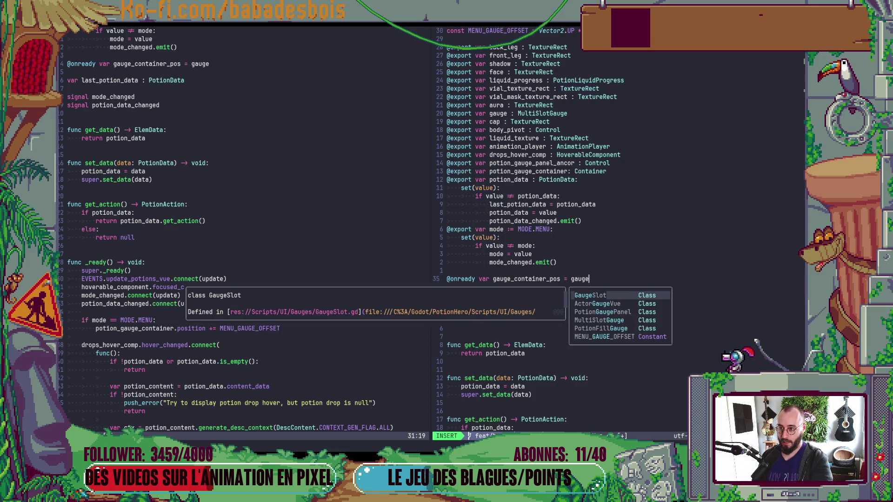
key("BackSpace")
key("BackSpace")
key("BackSpace")
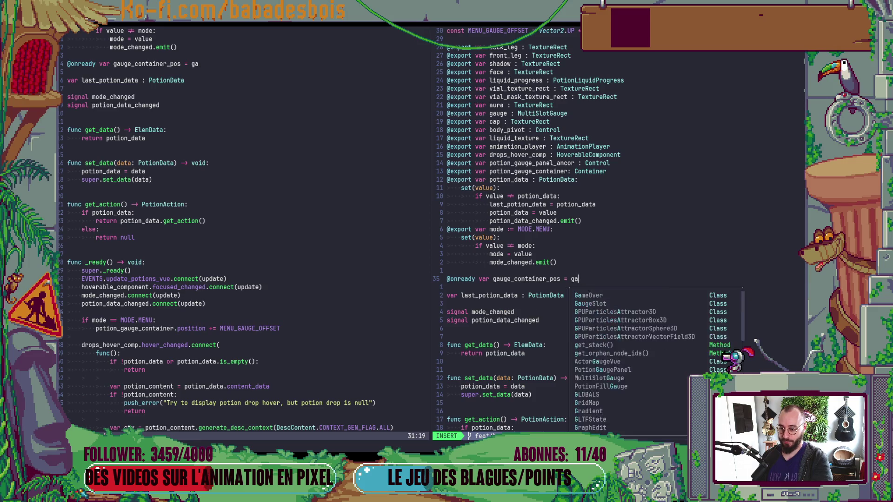
type("po")
type("tion_ga")
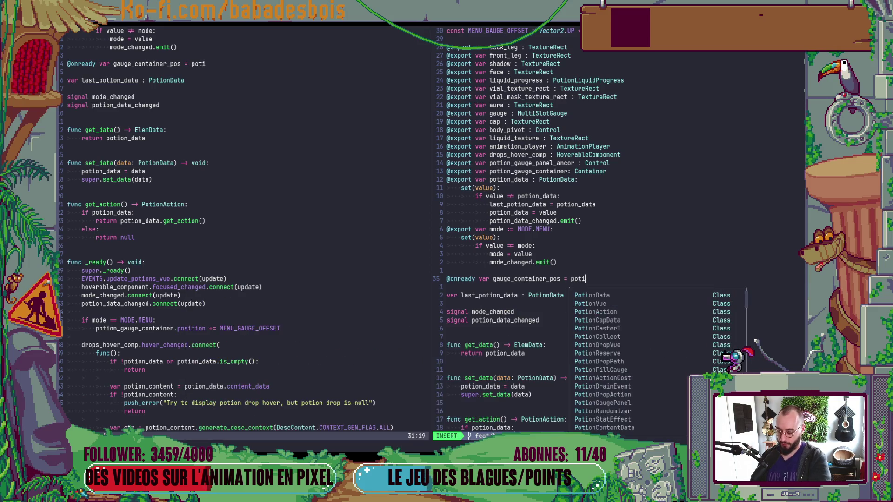
type("uge_cob")
key("BackSpace")
type("nm")
type("tainer")
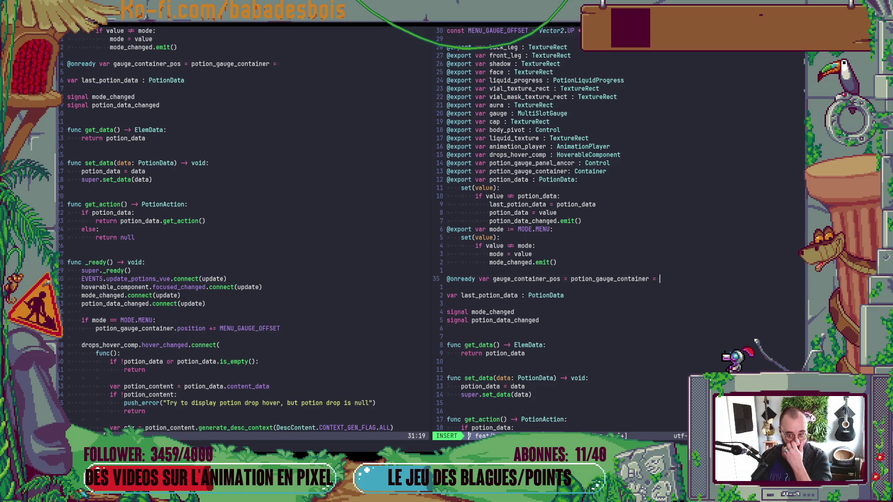
type(".")
key("Tab")
key("Return")
key("Escape")
type(":w")
key("Return")
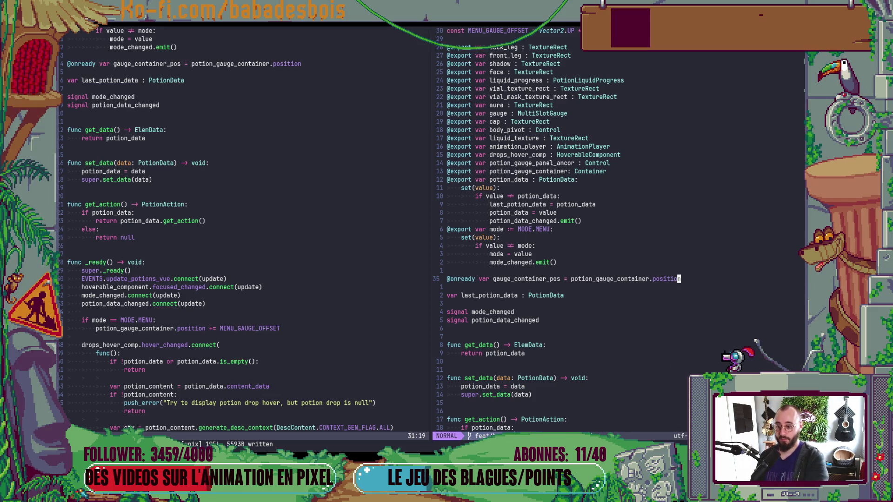
scroll(618, 241, "down", 14)
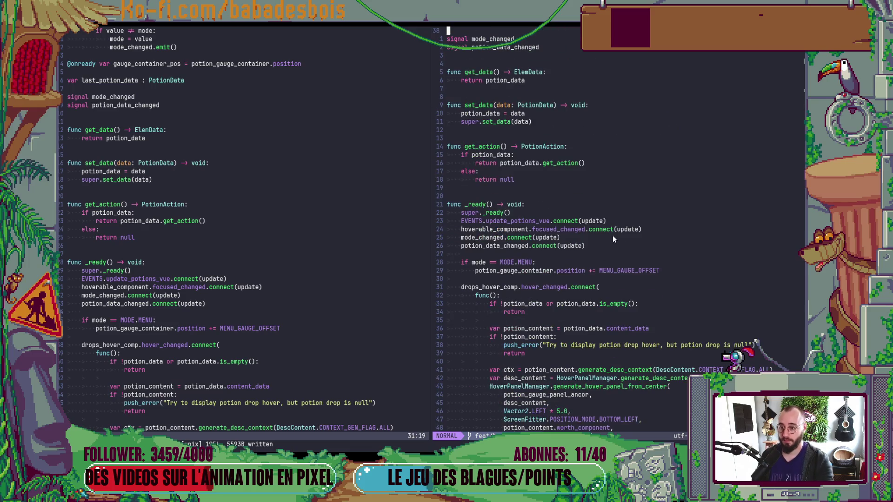
Rename potion_gauge_container to gauge_container in the menu offset line and save
left_click(477, 196)
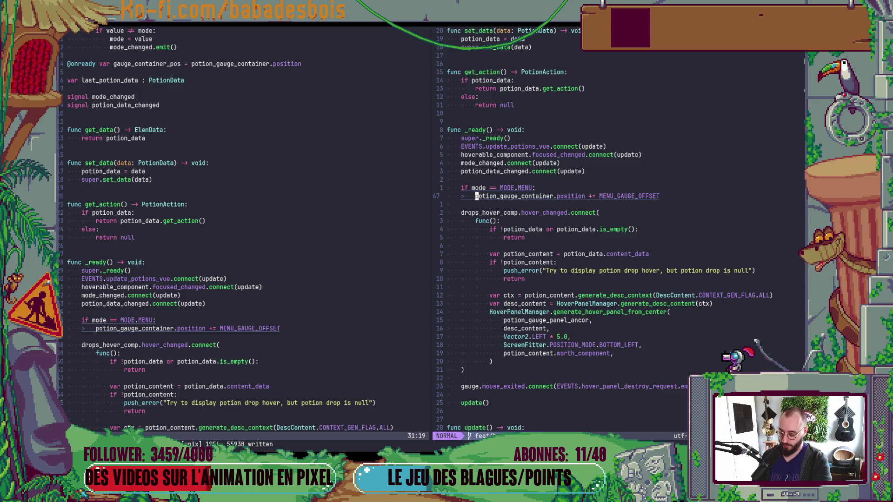
key("d")
key("f")
key("underscore")
key("colon")
type("w")
key("Return")
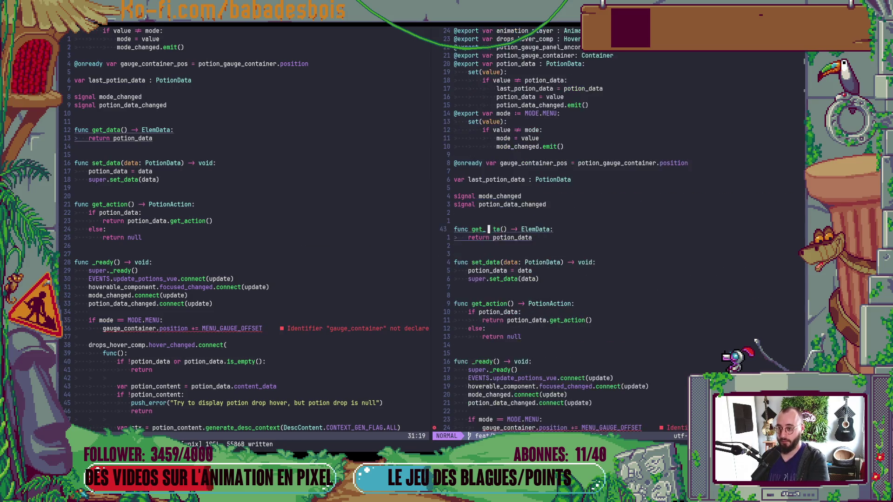
key("ctrl+o")
Rename the export declaration to gauge_container and save
key("j")
key("j")
key("l")
key("l")
key("l")
key("d")
key("f")
key("underscore")
key("colon")
type("w")
key("Return")
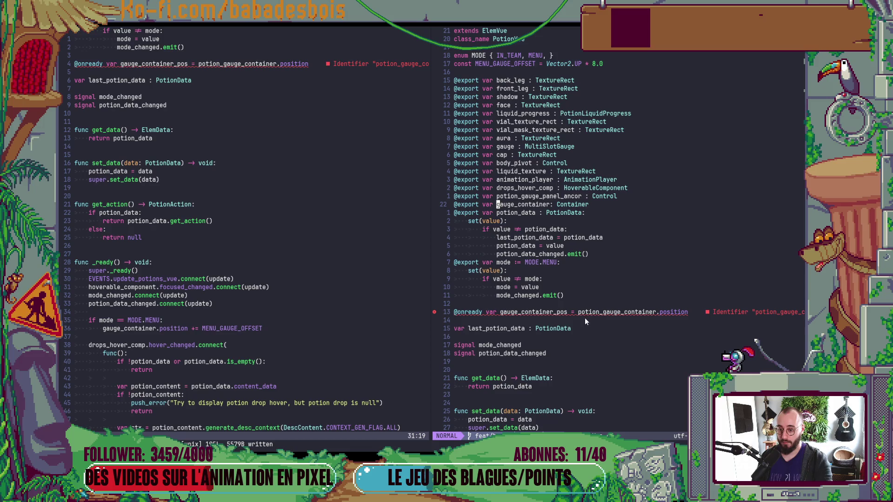
left_click(581, 313)
key("d")
key("f")
key("underscore")
key("colon")
type("w")
key("Return")
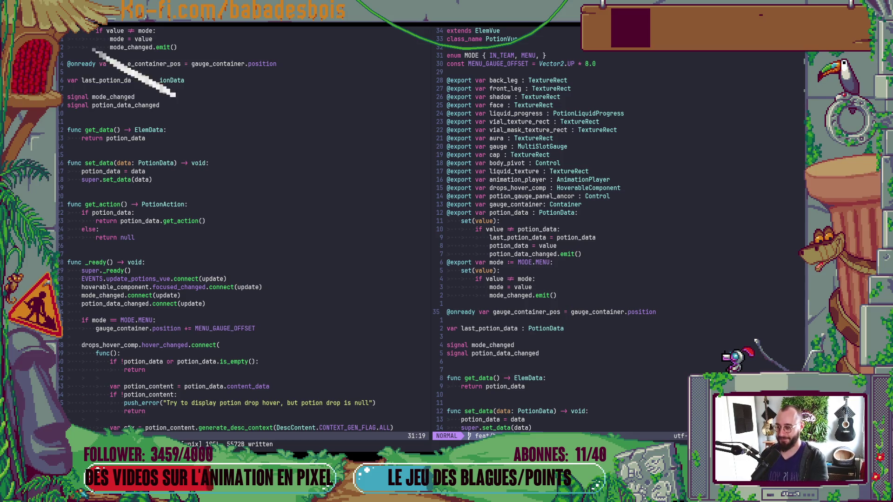
key("alt+Tab")
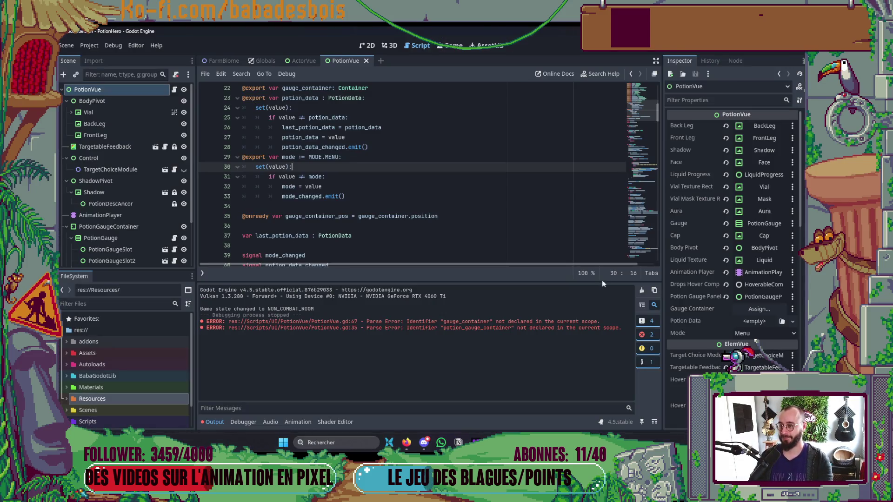
Run the game from the 2D view to test the change
left_click(369, 47)
key("F5")
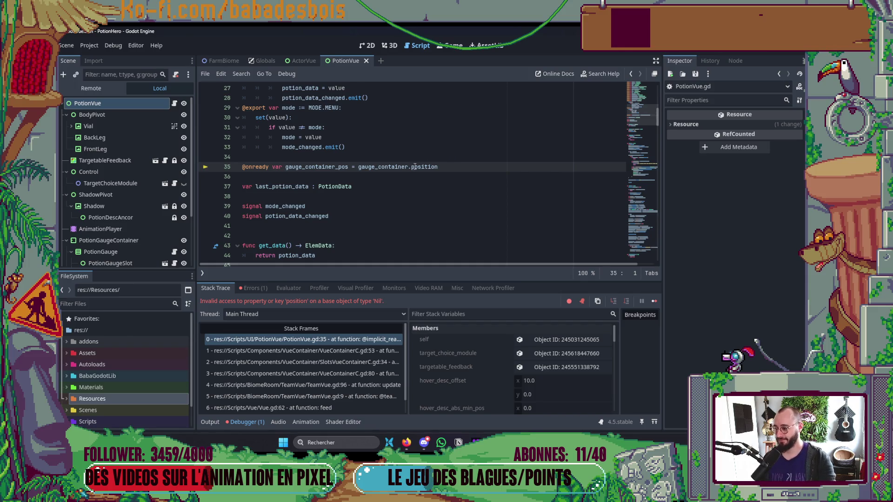
mouse_move(405, 159)
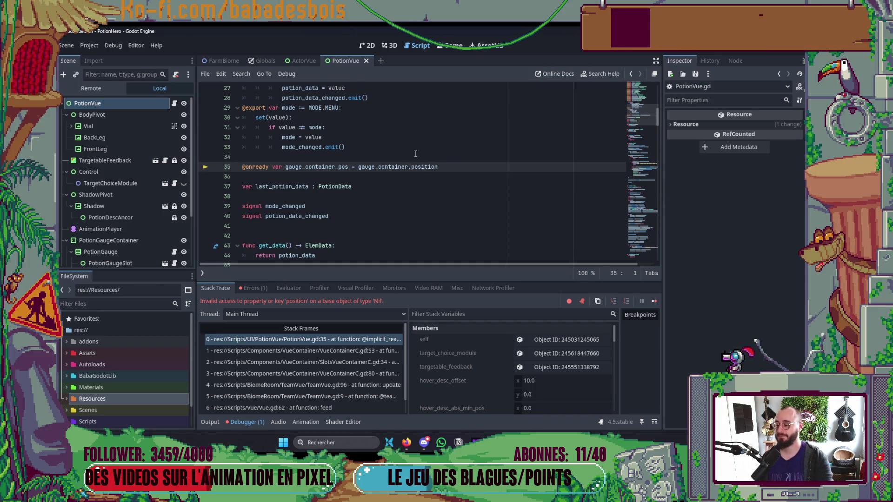
Assign PotionGaugeContainer to the PotionVue node's Gauge Container property
left_click(114, 103)
left_click(748, 310)
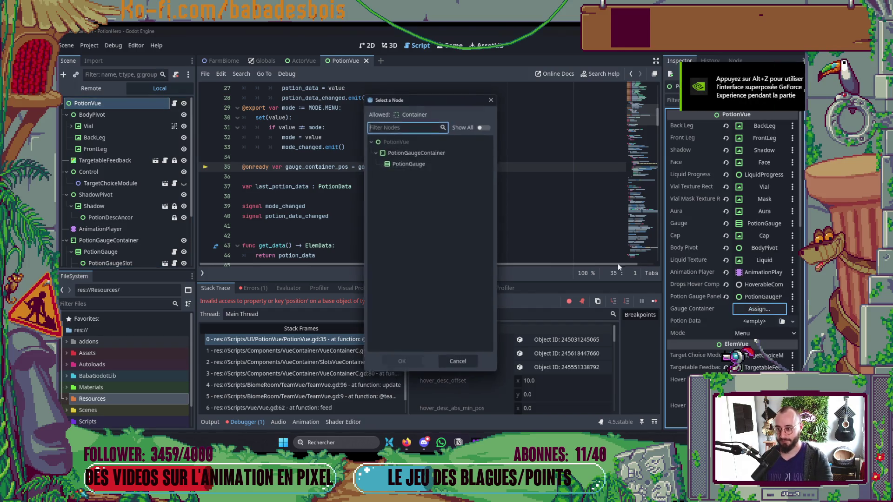
double_click(435, 150)
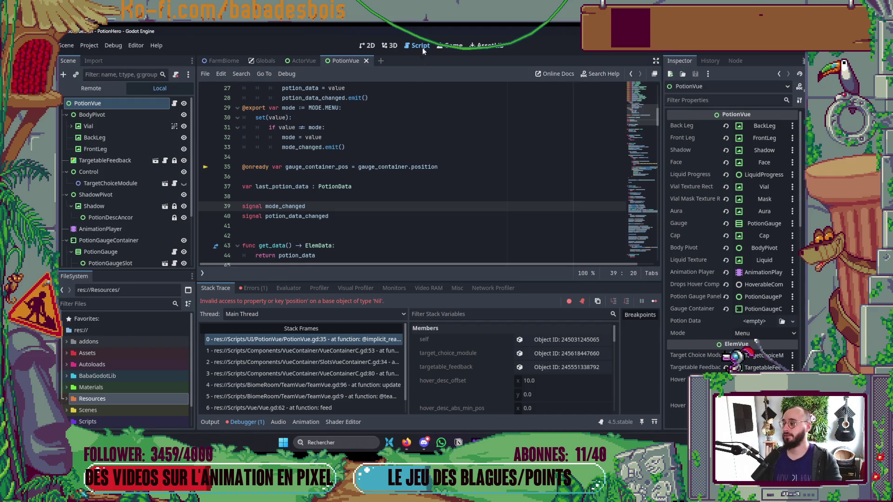
left_click(370, 45)
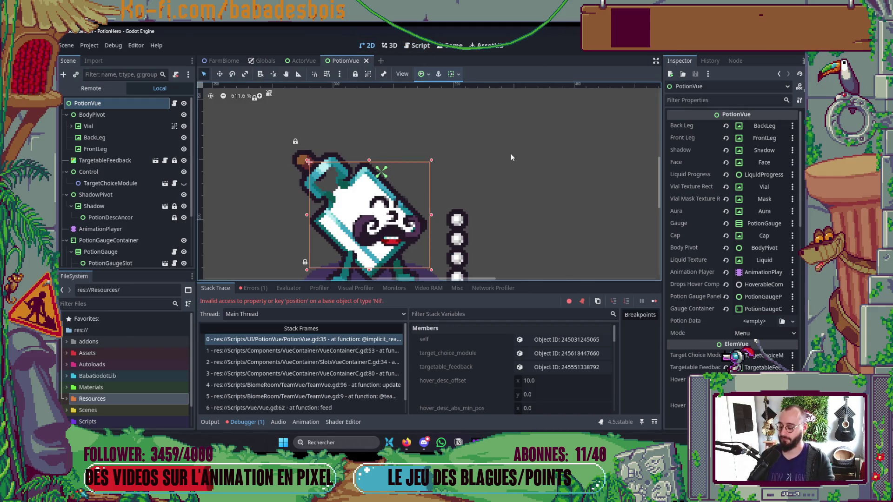
Run the game, check the red and blue potions' info cards like Flacon basique 3, then close it
key("F5")
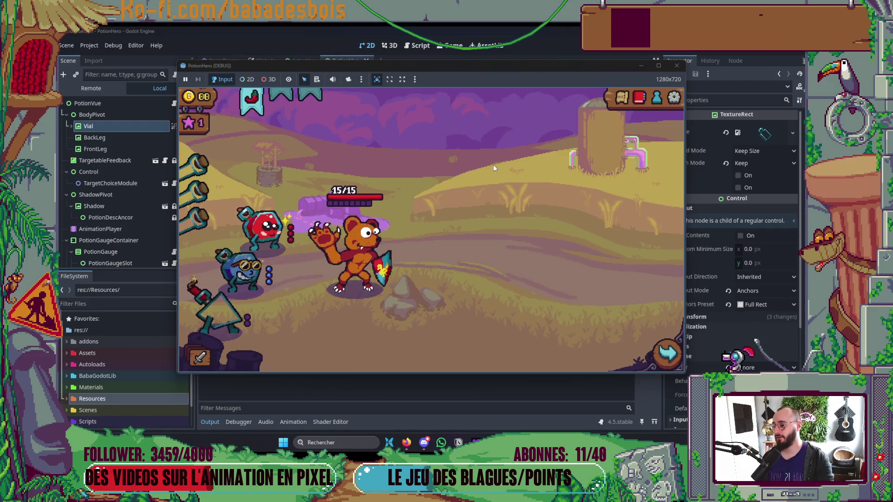
mouse_move(293, 237)
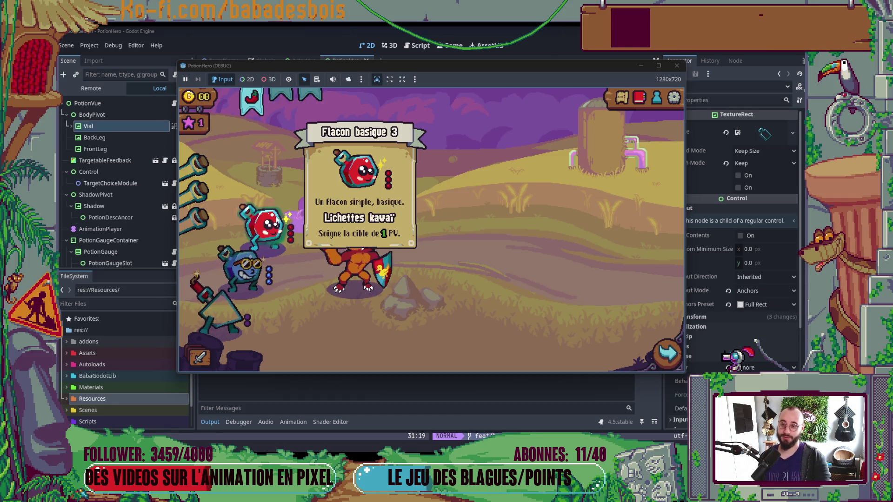
mouse_move(246, 279)
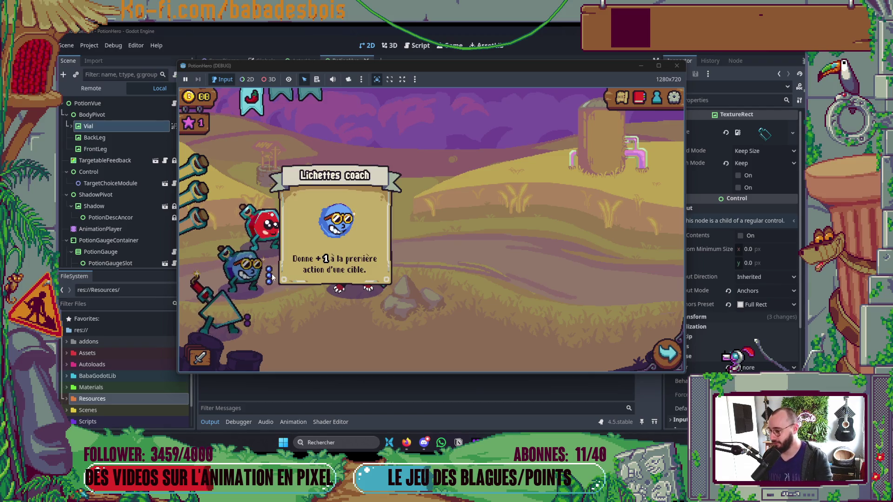
mouse_move(294, 216)
mouse_move(265, 215)
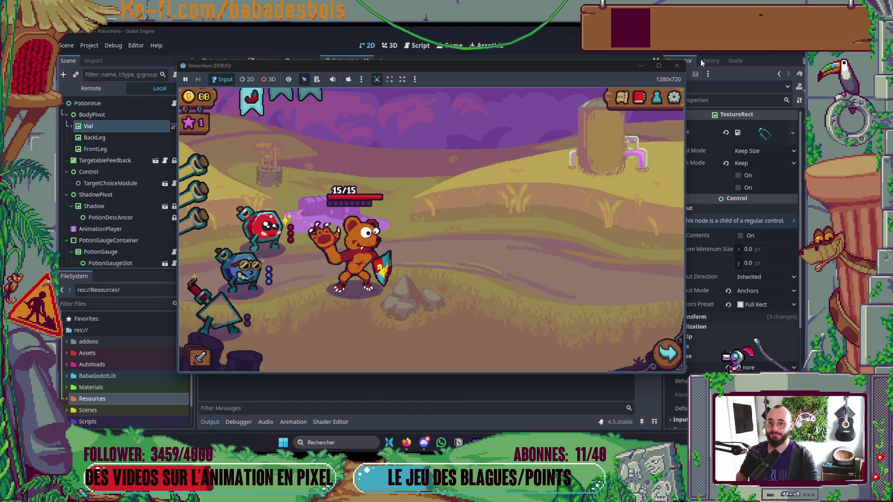
left_click(677, 66)
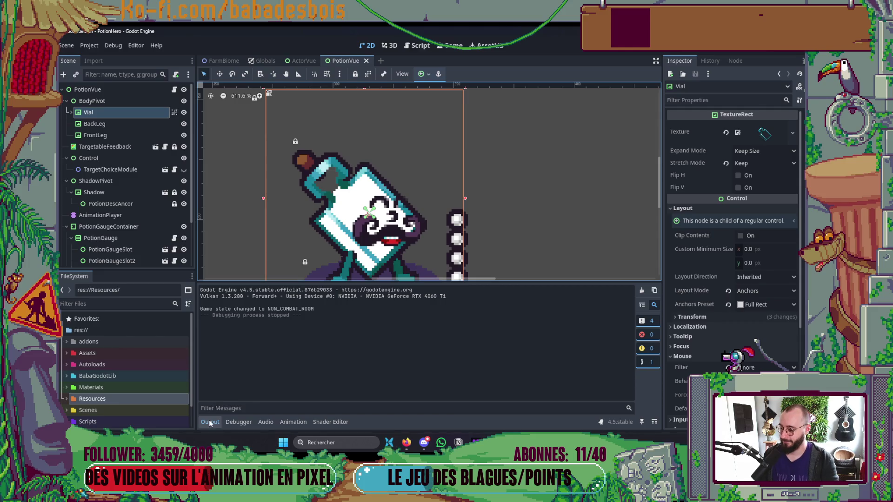
Save and rerun the game to see the Lichettes coach and kawaï cards, then return to Neovim
left_click(210, 422)
left_click(315, 386)
scroll(315, 387, "down", 2)
key("ctrl+s")
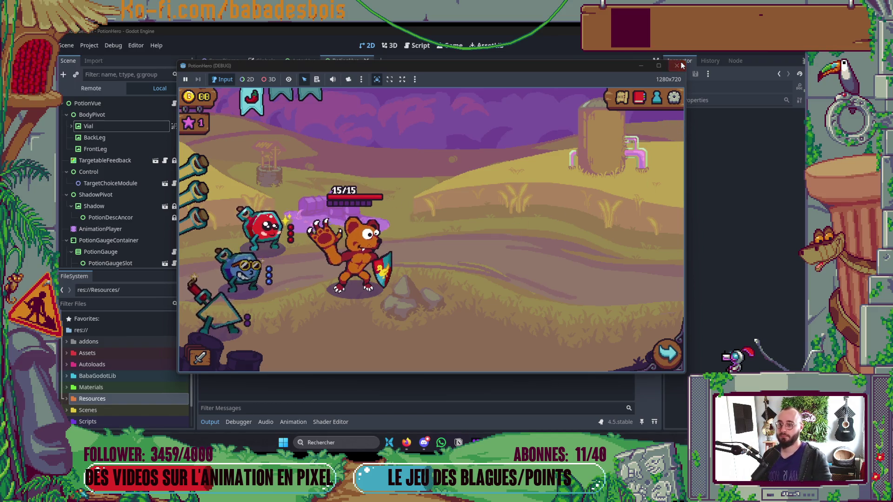
key("alt+Tab")
scroll(542, 229, "down", 7)
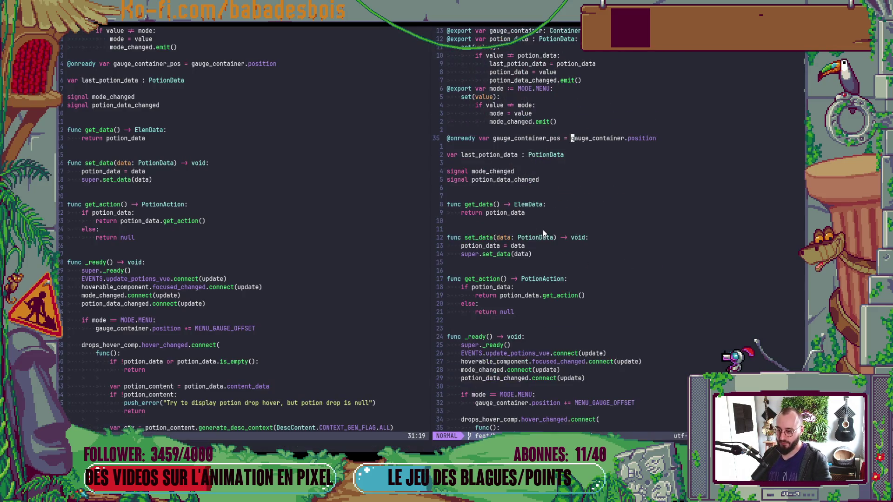
Locate the 'if mode == MODE.MENU' gauge offset check in _ready()
scroll(542, 229, "down", 7)
left_click(512, 219)
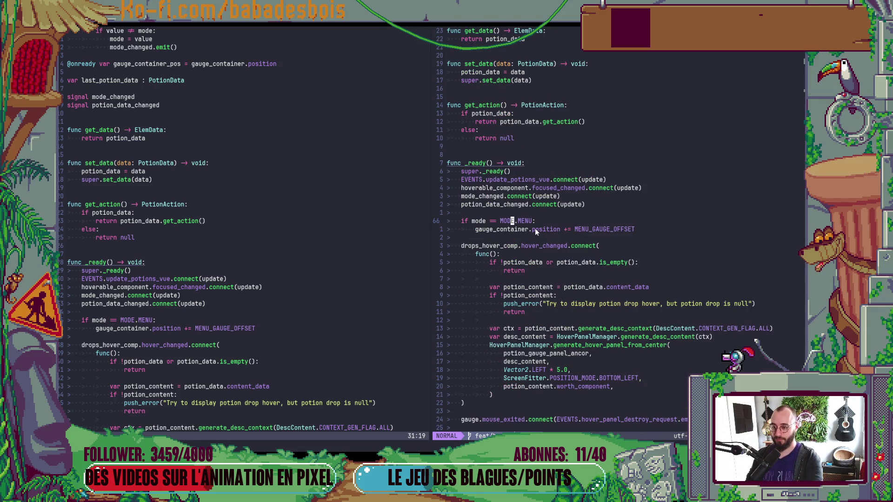
key("b")
key("b")
key("b")
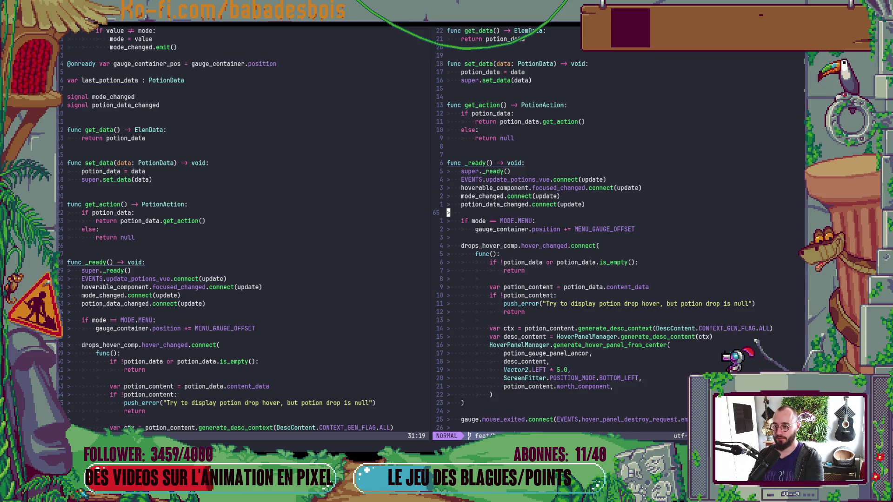
left_click(457, 244)
key("j")
key("j")
key("j")
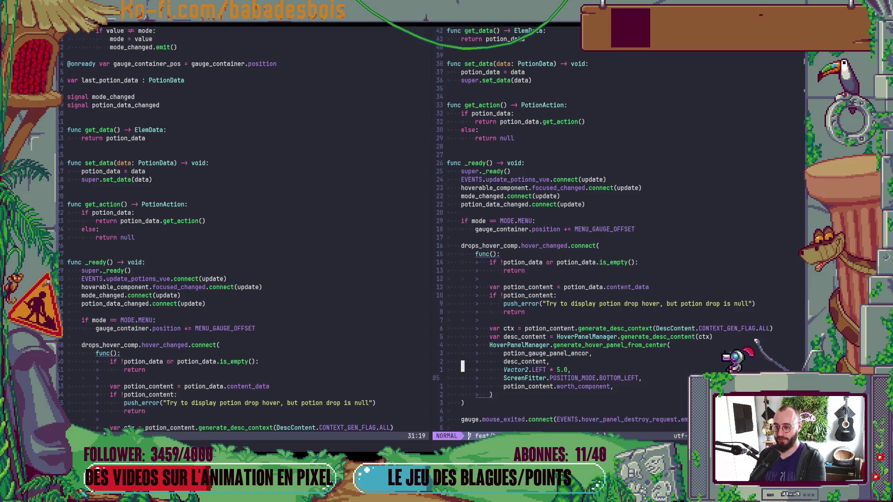
key("k")
key("k")
key("k")
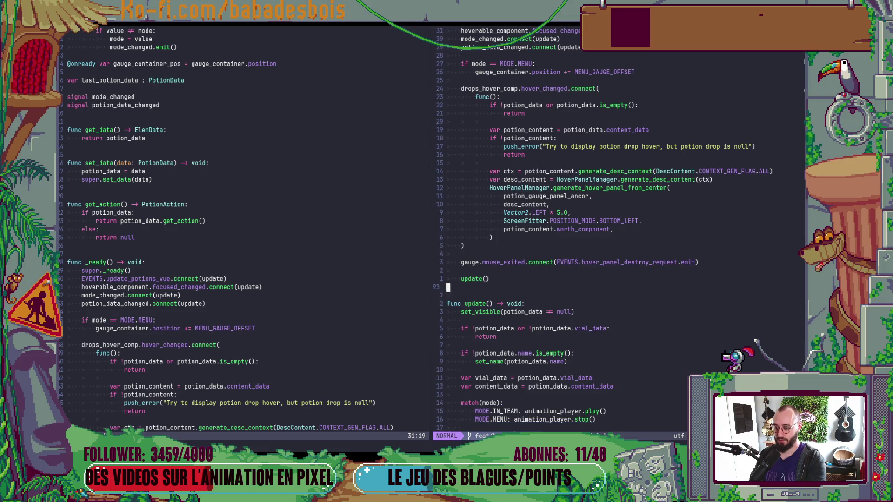
scroll(534, 229, "up", 3)
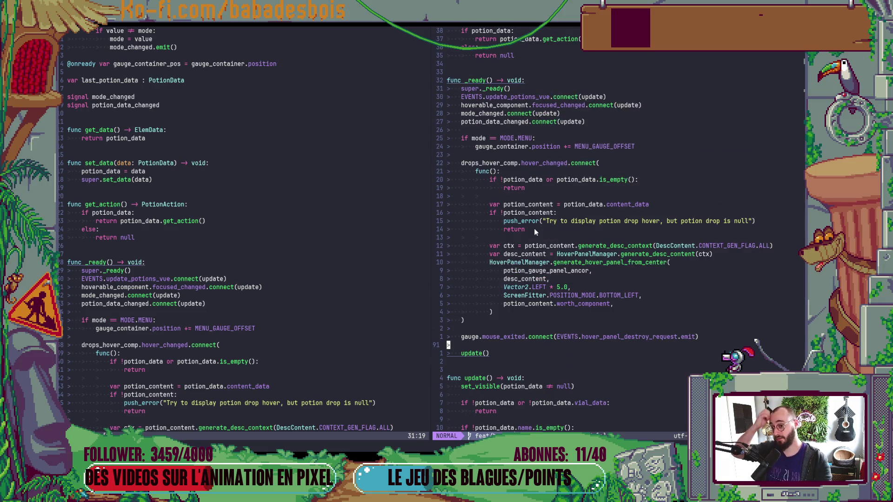
Delete the two-line MODE.MENU check and its MENU_GAUGE_OFFSET line
left_click(547, 139)
key("shift+v")
key("j")
key("d")
scroll(554, 202, "down", 8)
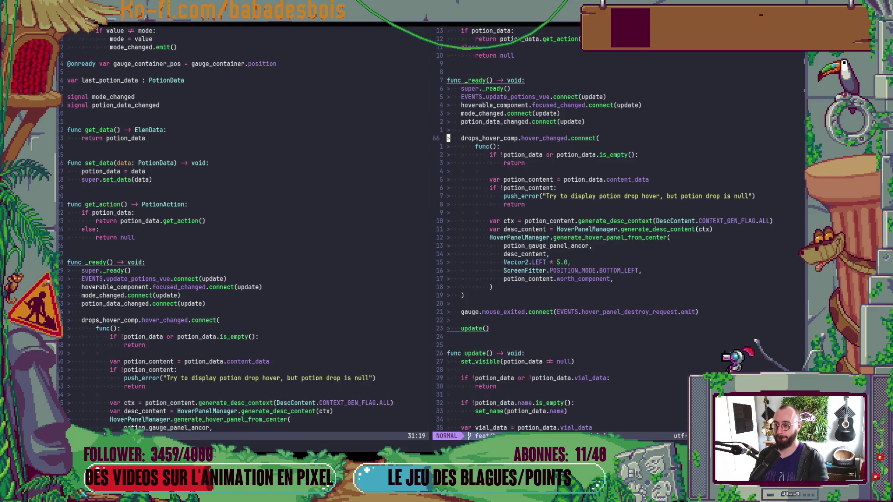
scroll(551, 241, "down", 7)
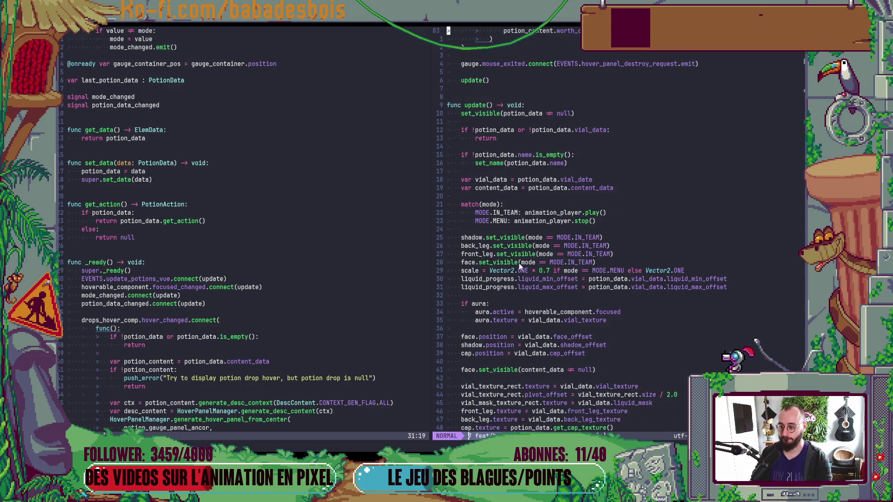
Add a blank line below the match(mode) block in update()
scroll(602, 313, "up", 4)
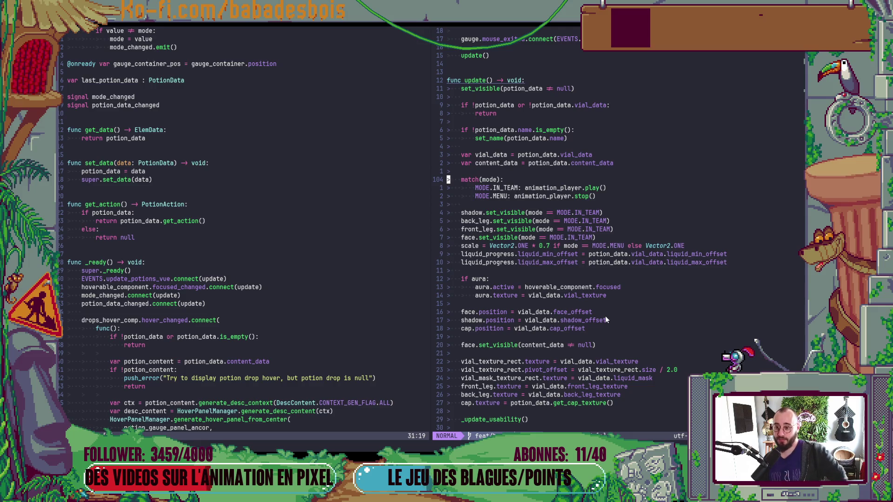
scroll(600, 186, "down", 6)
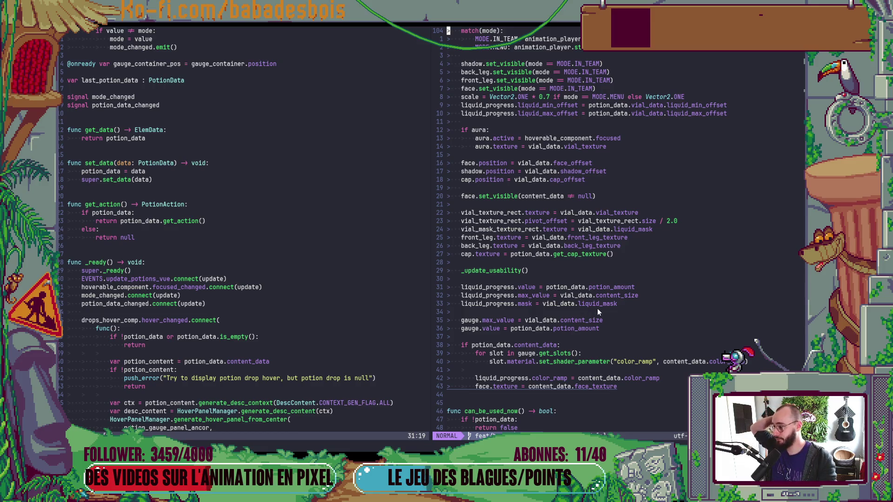
scroll(597, 308, "up", 2)
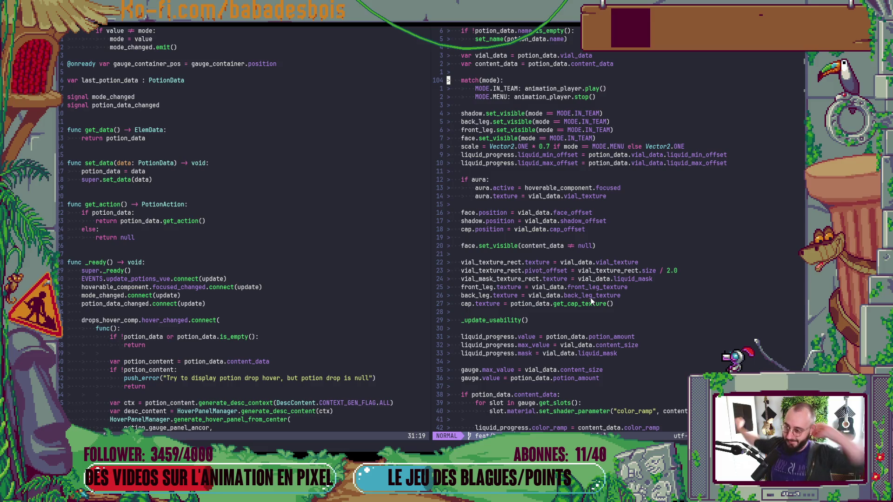
scroll(564, 157, "up", 2)
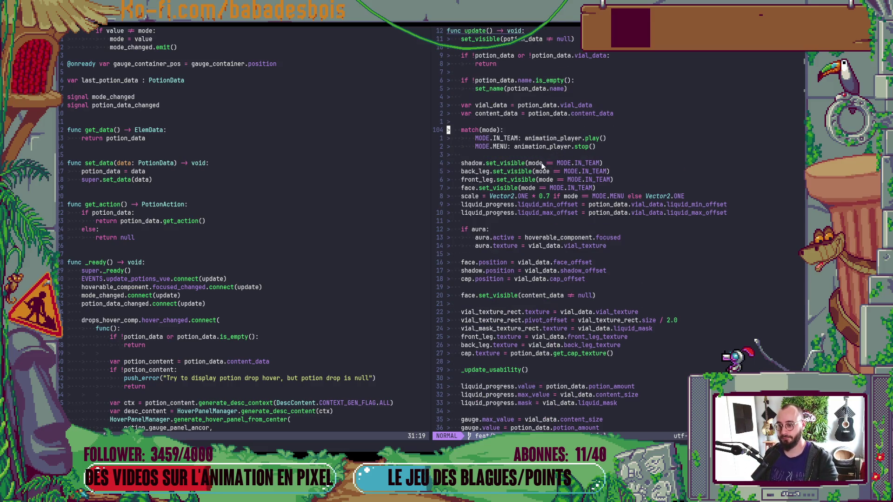
left_click(528, 147)
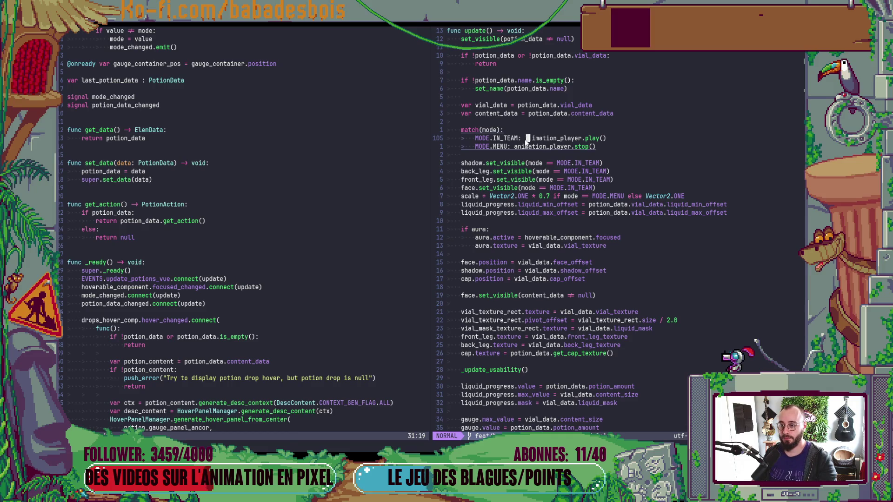
left_click(499, 156)
key("o")
key("Escape")
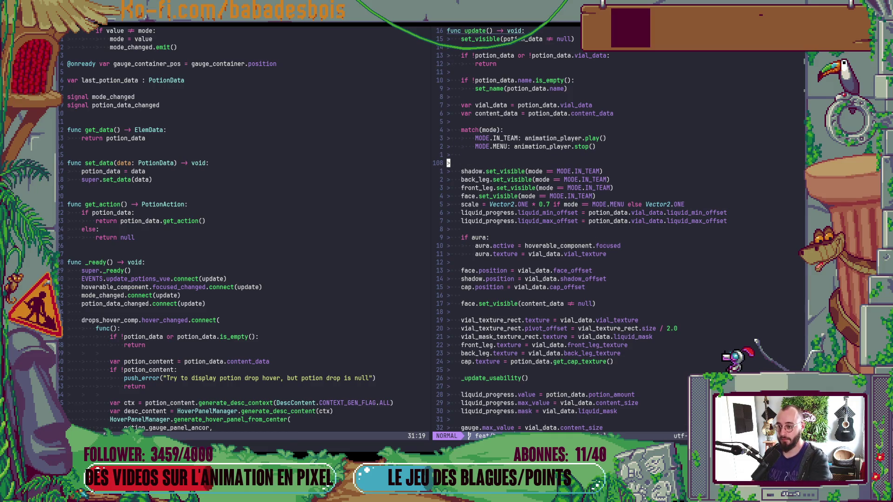
Open another blank line and inspect the registers with :reg
key("o")
key("Escape")
key("colon")
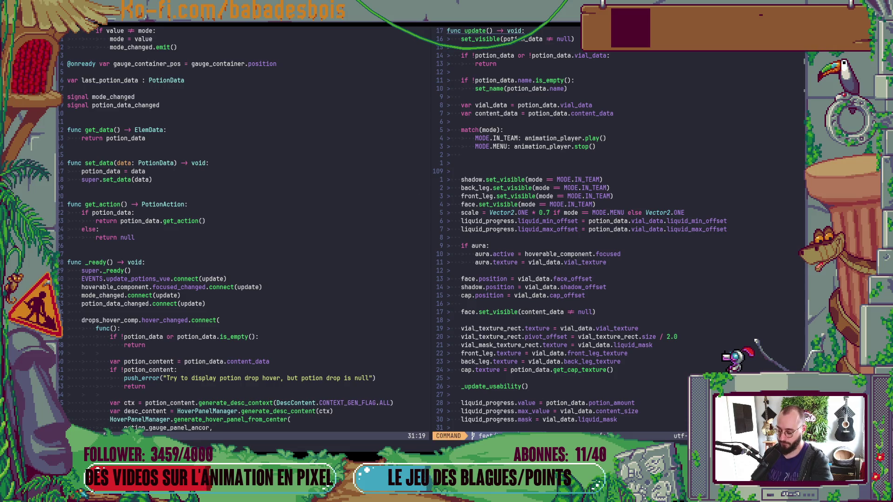
type("reg")
key("Return")
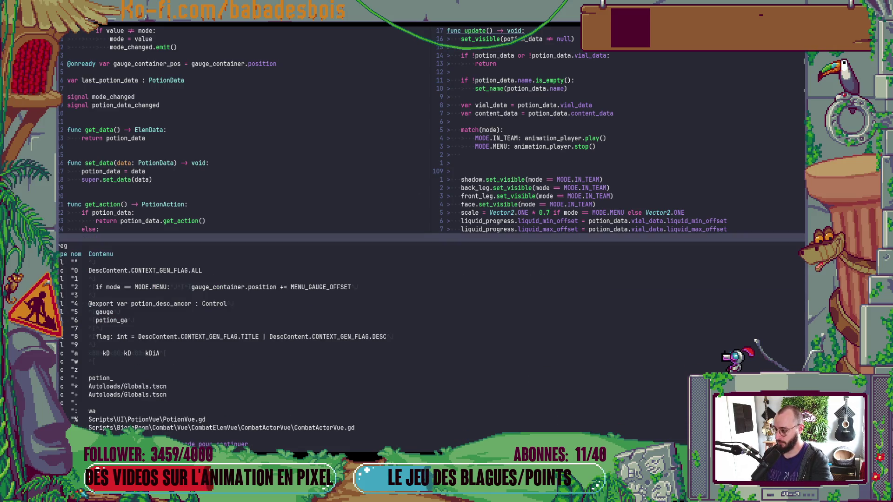
key("Return")
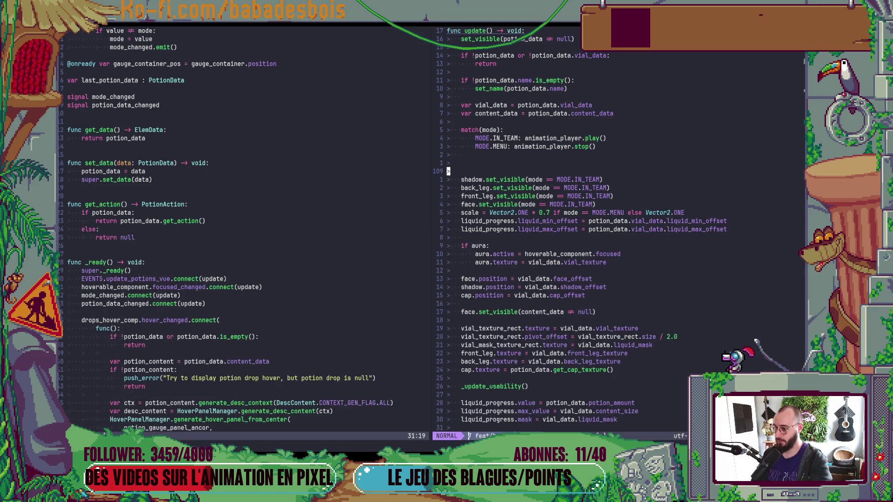
Paste the deleted mode-check and offset lines below match(mode)
key("k")
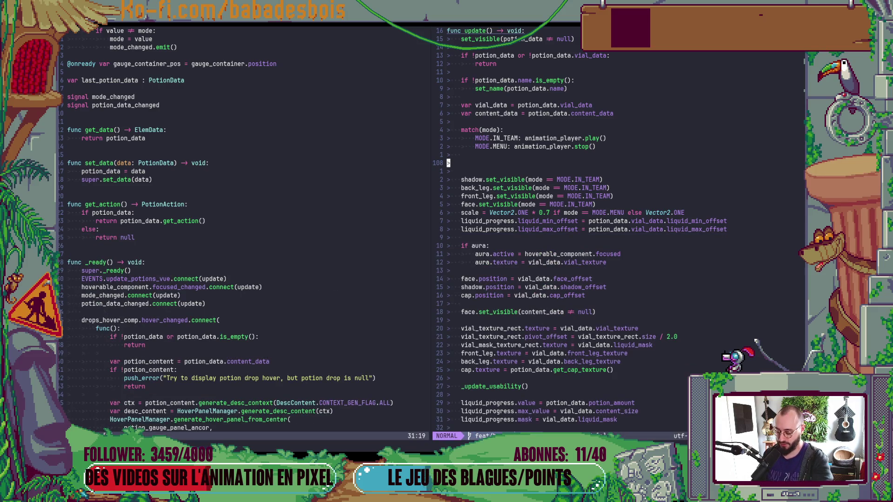
key("p")
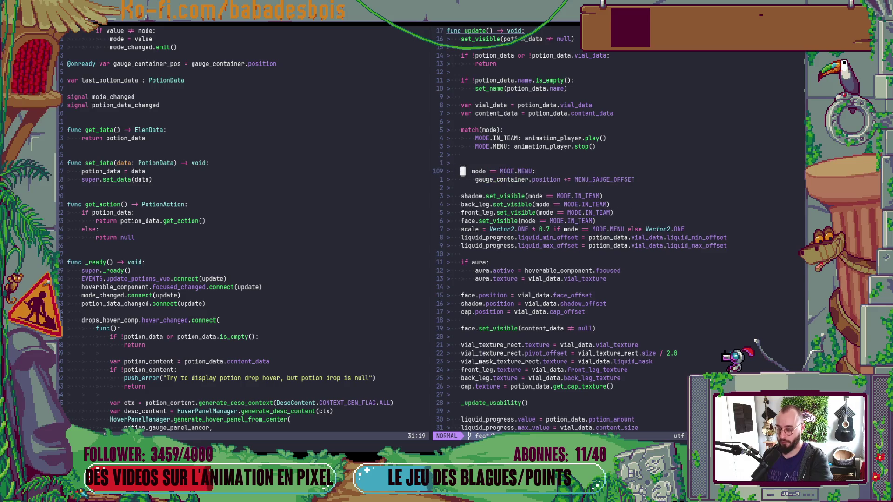
key("k")
key("d")
key("d")
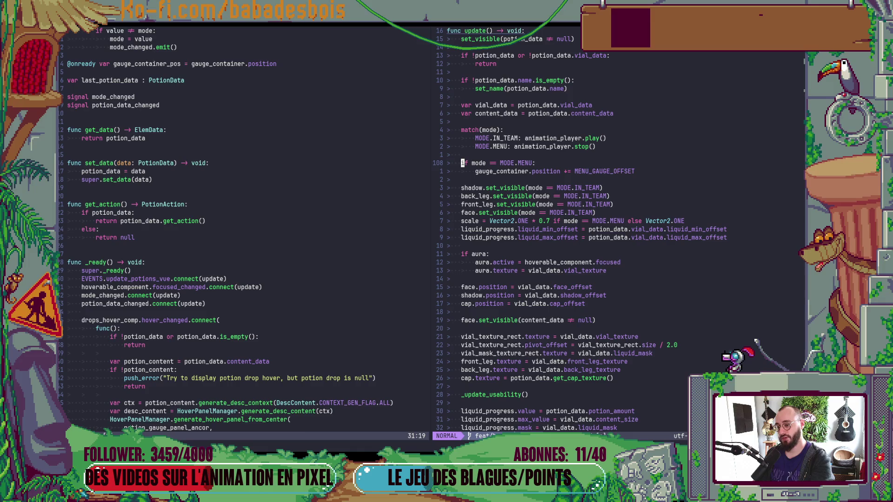
Rewrite the line as 'var gauge_offset = MENU_GAUGE_OFFSET if mode == MODE.MENU else Vector2.ZERO'
key("c")
key("c")
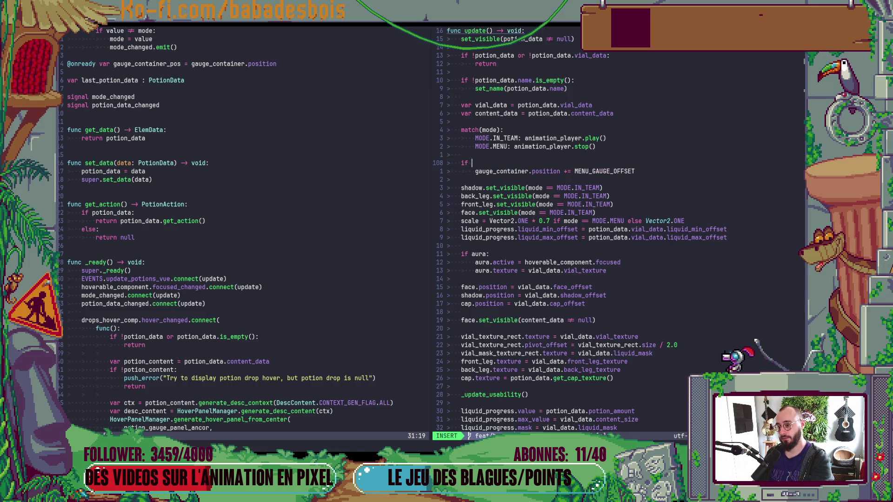
type("var gaug3e")
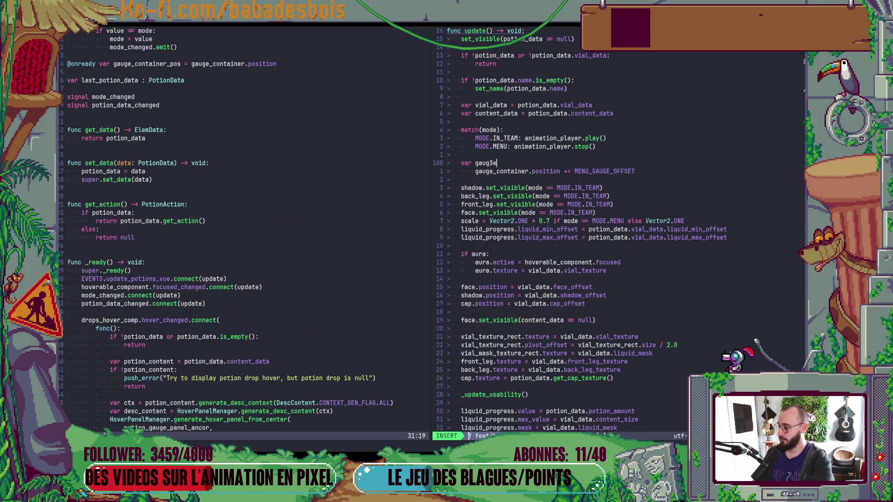
key("BackSpace")
key("BackSpace")
type("e_of")
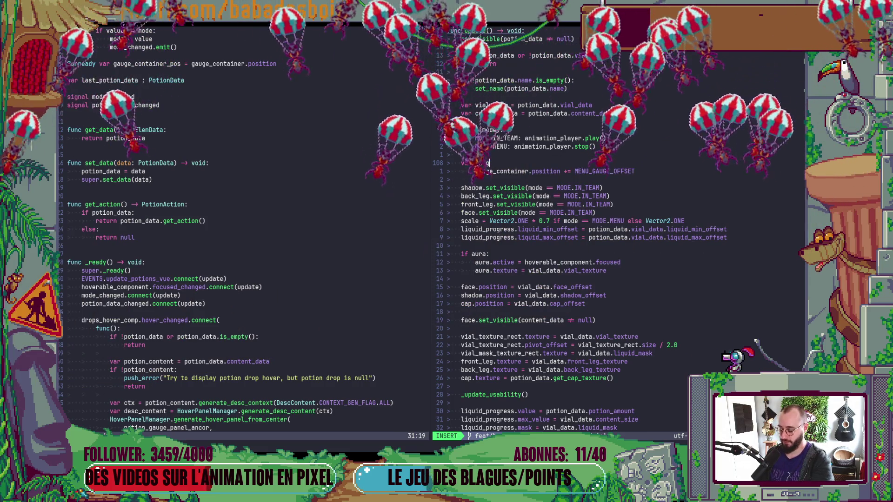
type("fset =")
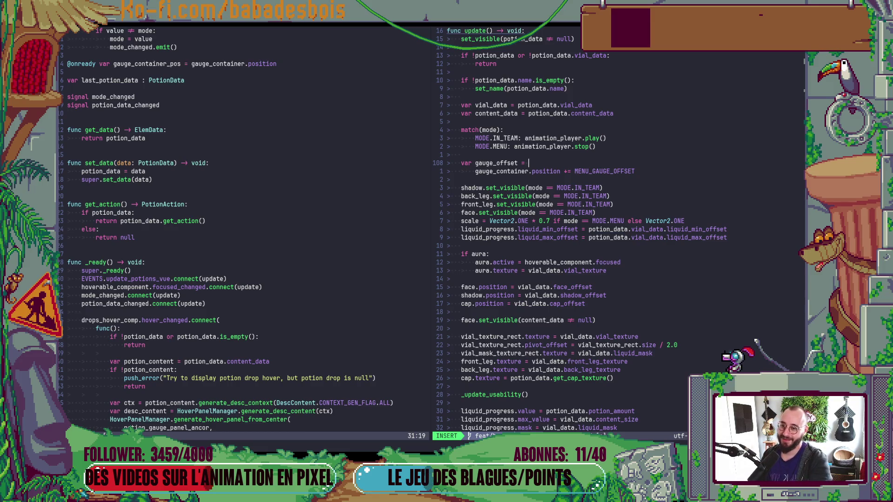
type("NE")
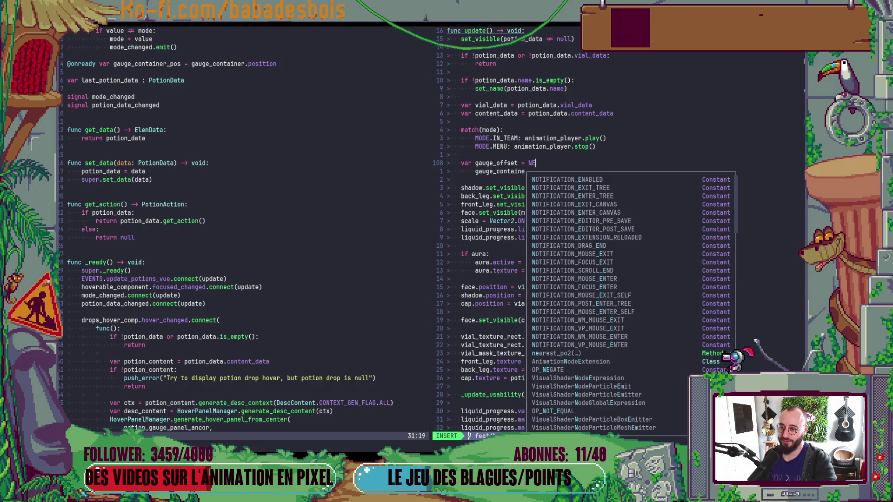
key("BackSpace")
key("BackSpace")
type("M")
key("Return")
type("id")
key("BackSpace")
type("f mode == MODE.MENU else Vector2.ZERO")
key("Escape")
Unindent the gauge_container position line and save the script with :w
key("j")
key("shift+v")
key("alt+Tab")
key("alt+Tab")
key("Escape")
key("b")
type("b")
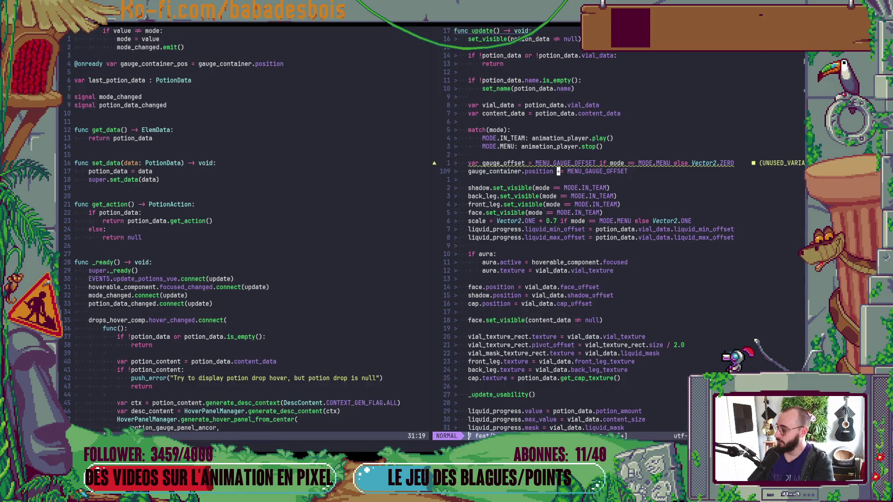
type(":w")
key("Return")
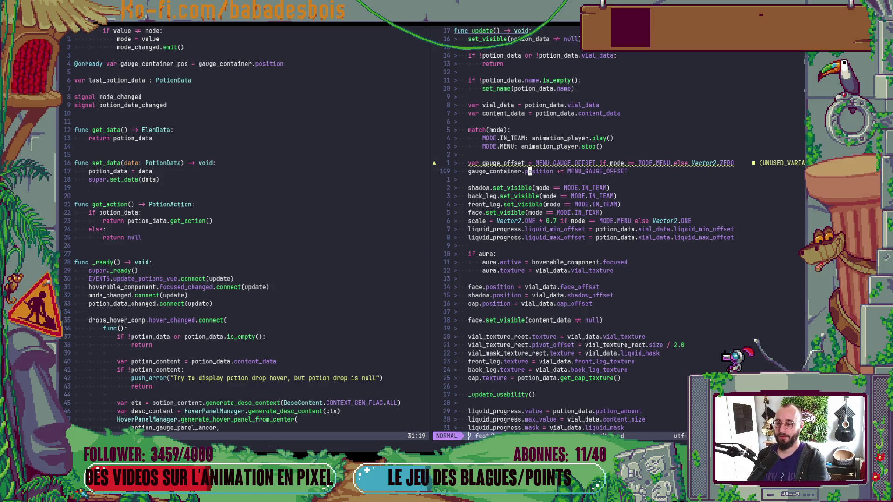
Change the position line to 'gauge_container.position = gauge_container_pos + gauge_offset' and save
key("x")
key("w")
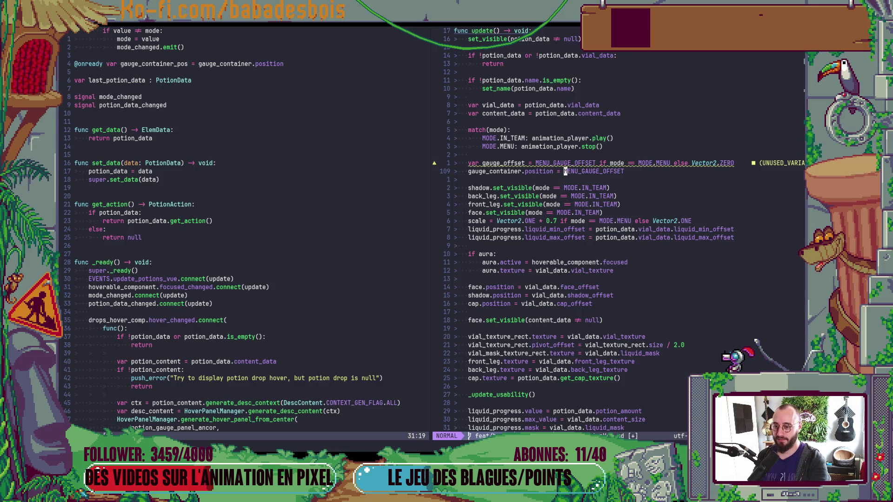
key("shift+c")
type("gau")
key("Tab")
key("Tab")
key("Tab")
key("Return")
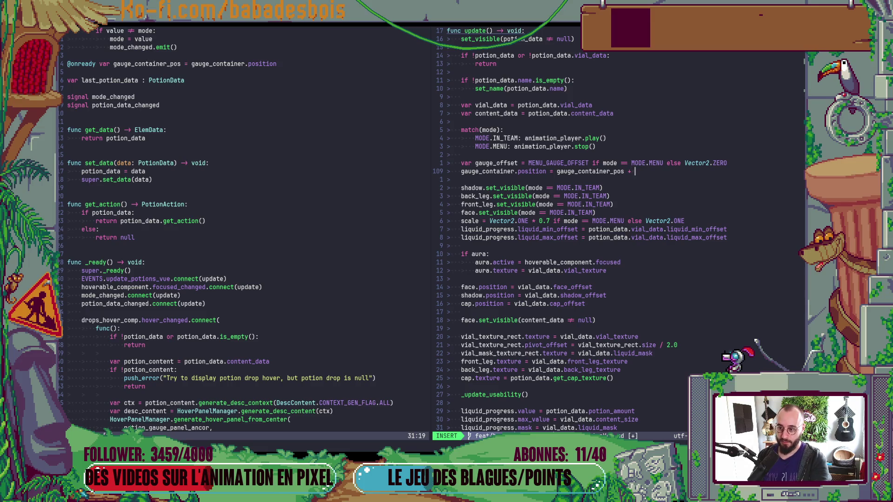
type("g")
key("Tab")
key("Tab")
key("Tab")
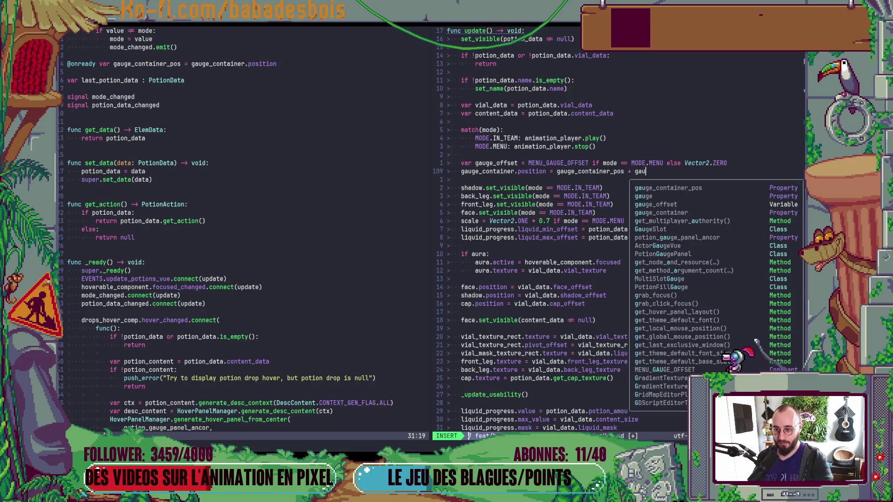
key("Escape")
type(":w")
key("Return")
key("alt+Tab")
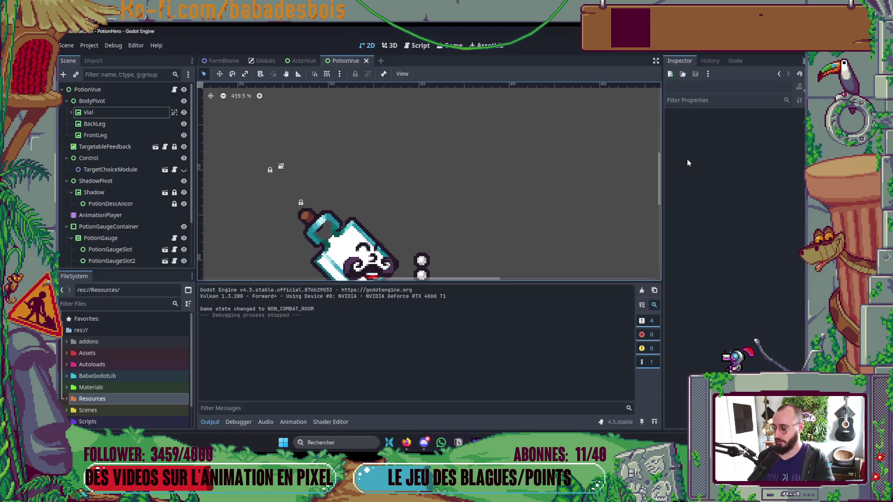
Run the game and check the gauges on the Lichettes kawaï and Flacon basique 3 potions
key("F5")
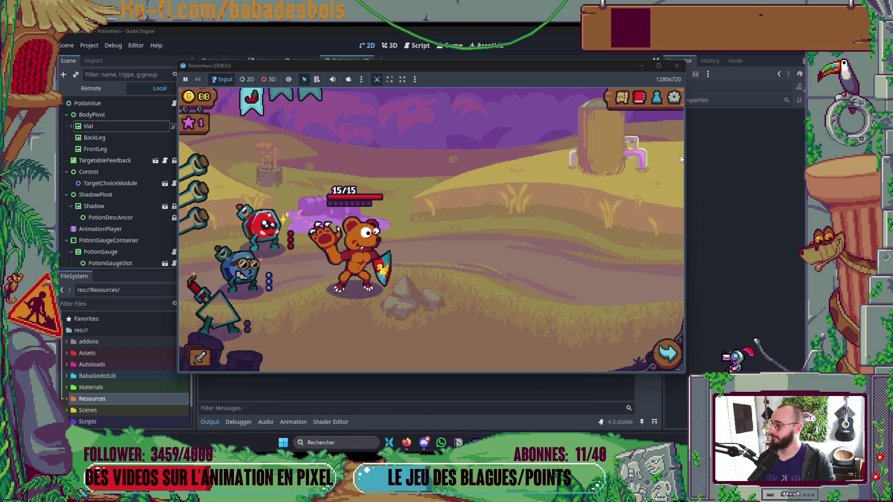
mouse_move(288, 247)
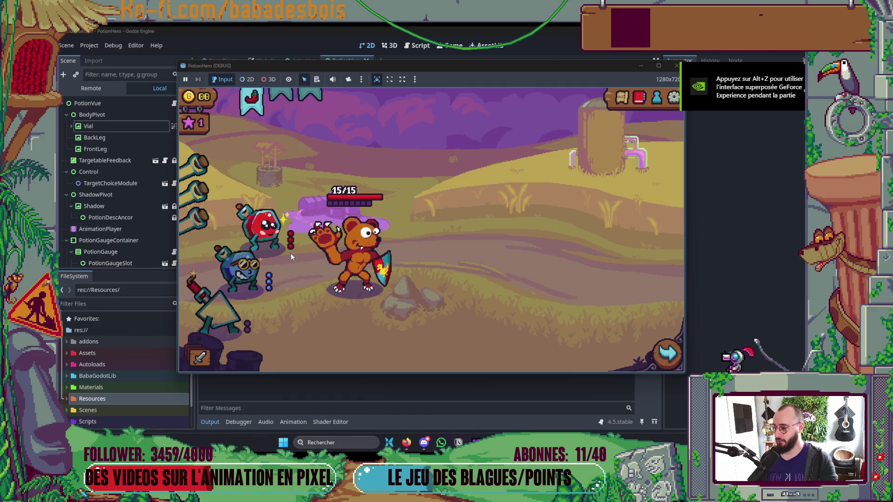
mouse_move(271, 232)
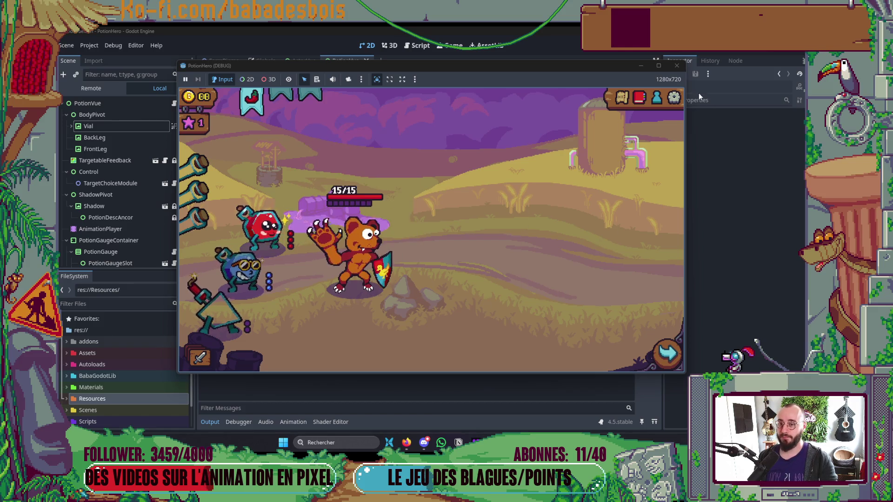
key("alt+Tab")
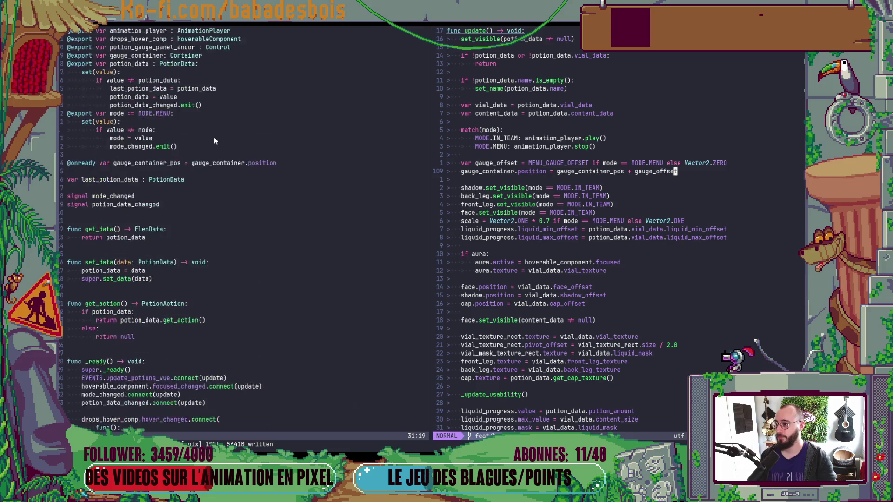
Set MENU_GAUGE_OFFSET's multiplier to 8 (Vector2.UP * 8.0) and save PotionVue.gd
scroll(210, 133, "up", 6)
scroll(442, 88, "up", 2)
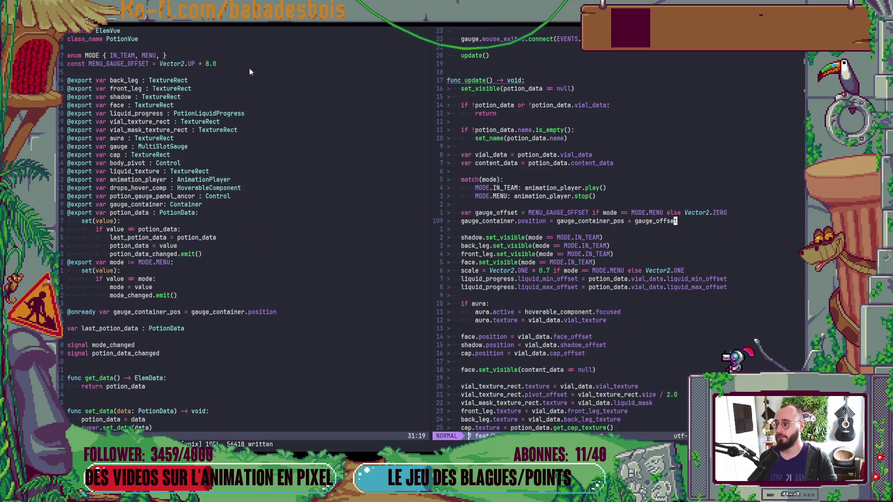
left_click(207, 64)
type("s")
type("8")
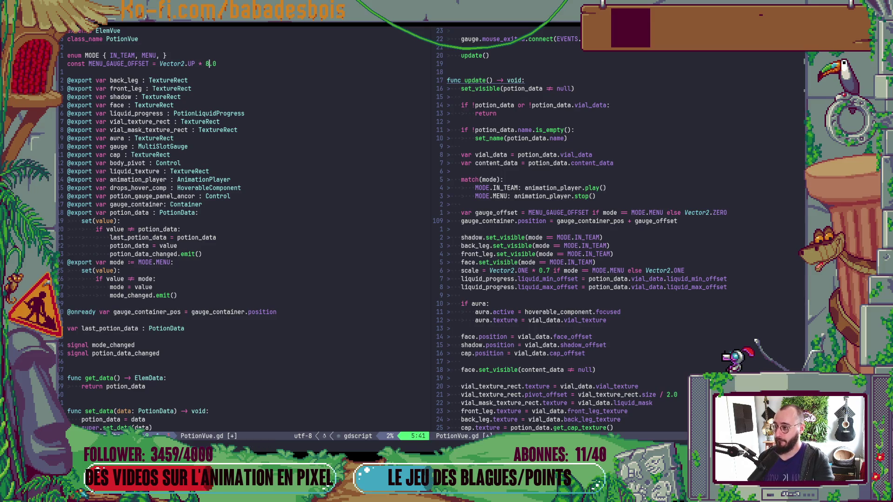
key("Escape")
type(":w")
key("Return")
key("alt+Tab")
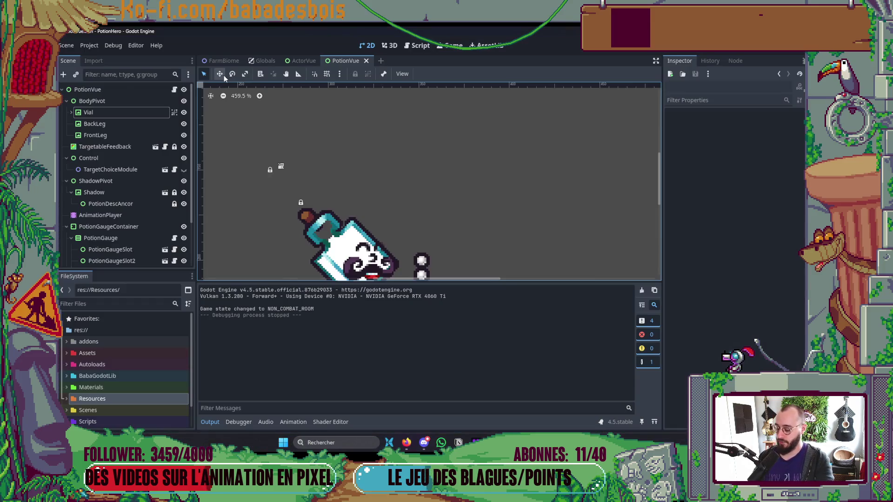
Rerun the game, inspect both Flacon basique 3 potion gauges at the new offset, then bring up the Miro board
key("F6")
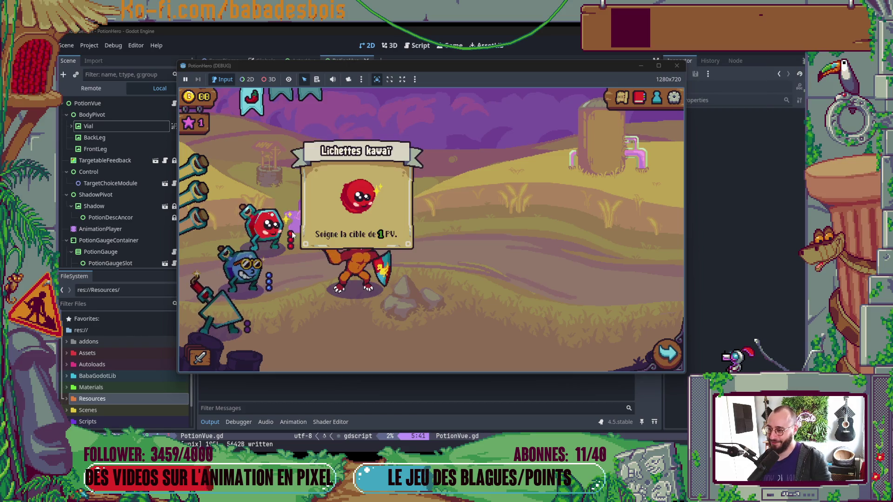
mouse_move(230, 283)
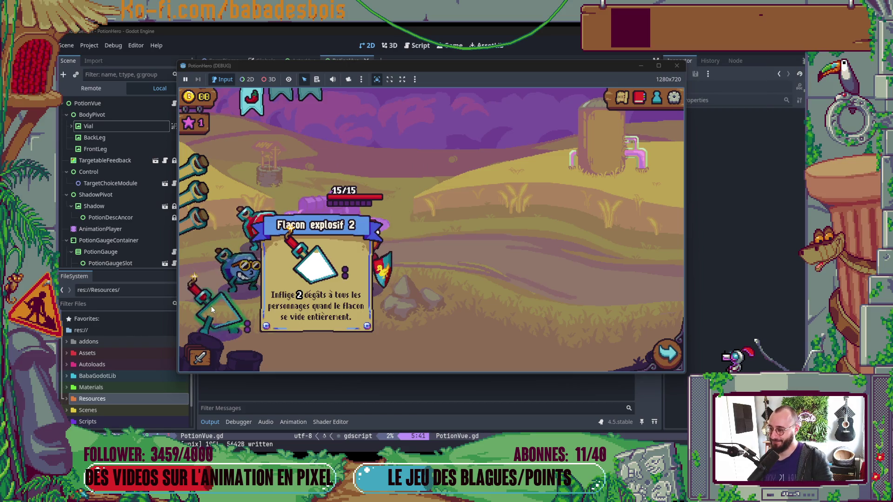
left_click(259, 222)
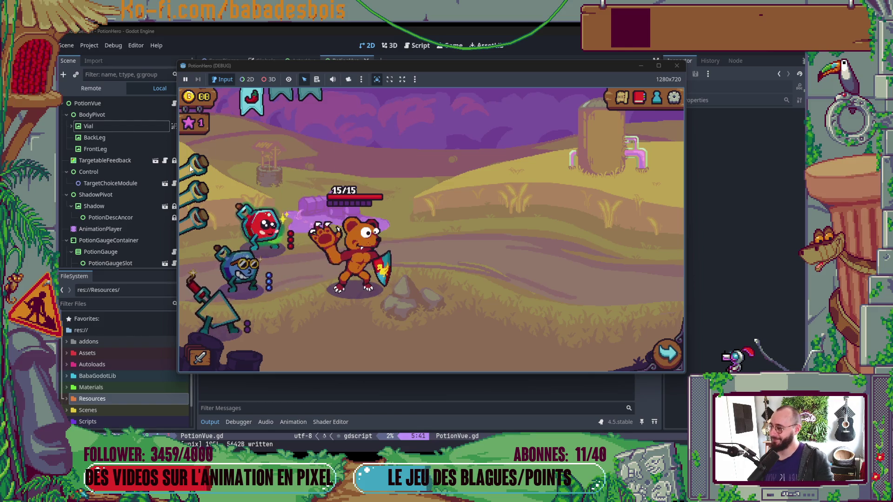
mouse_move(338, 278)
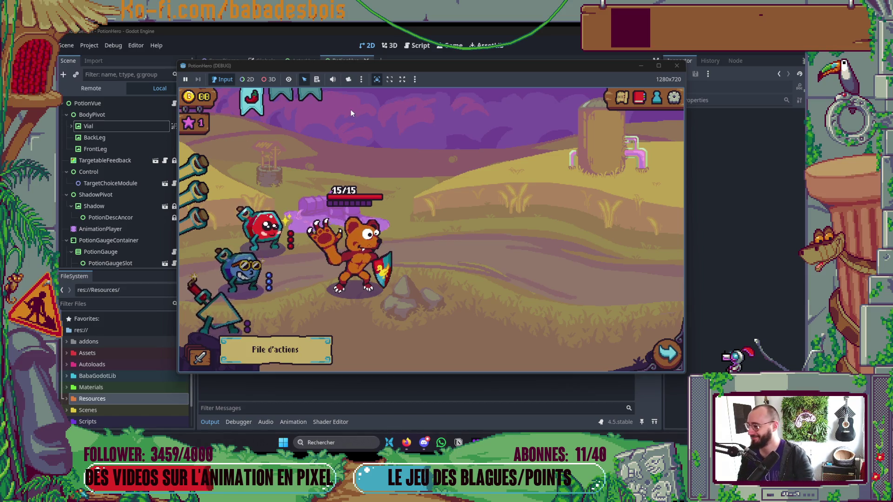
mouse_move(280, 232)
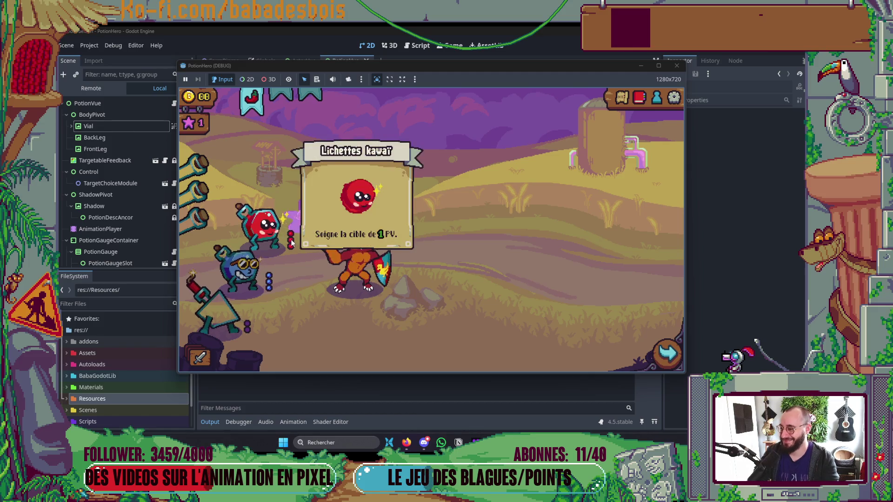
mouse_move(249, 273)
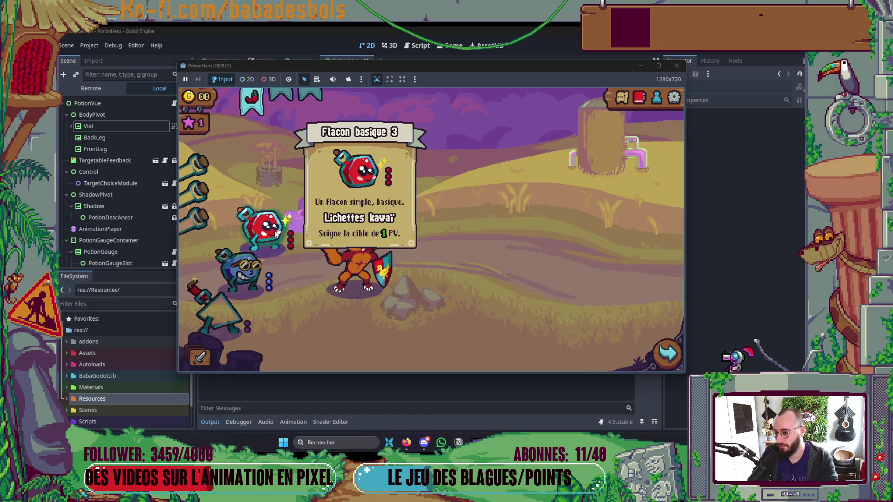
mouse_move(271, 289)
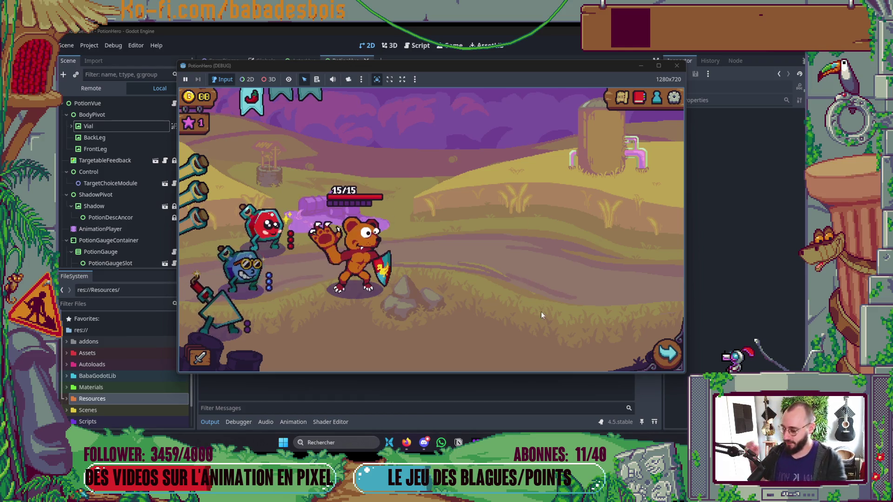
left_click(406, 443)
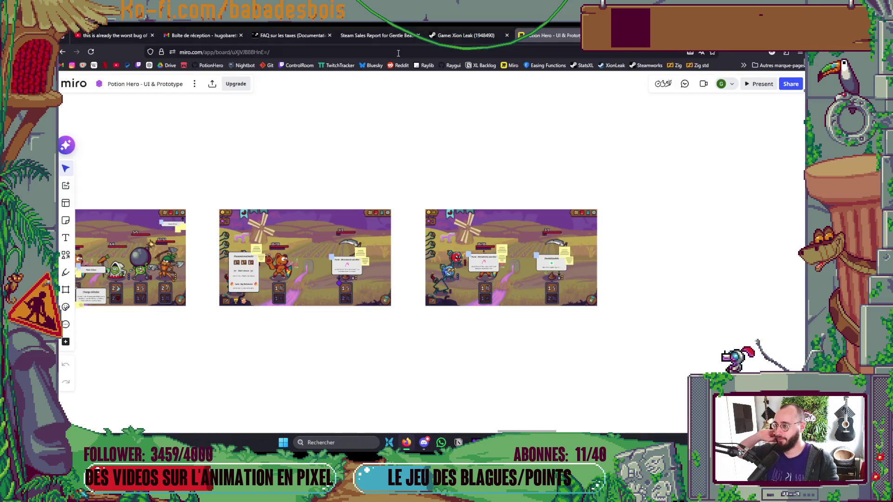
Go to the Twitch stream, pause its playback, and switch to another followed streamer's live channel
left_click(139, 65)
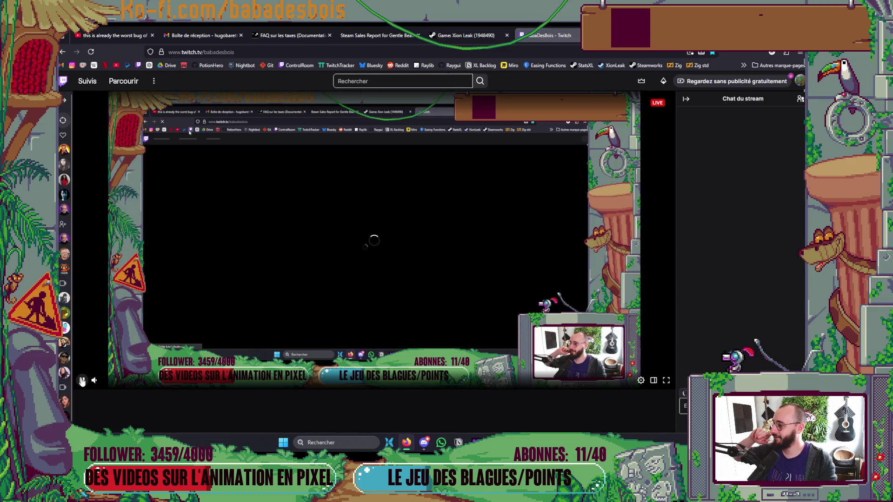
left_click(82, 380)
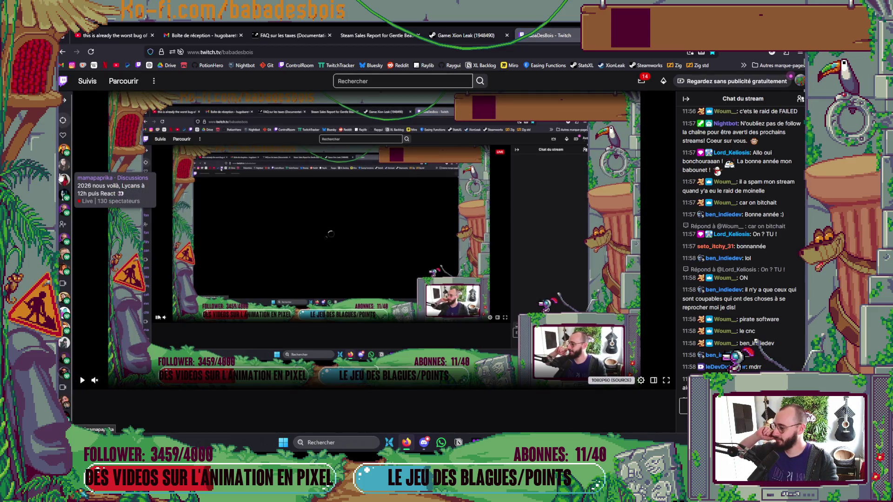
left_click(61, 250)
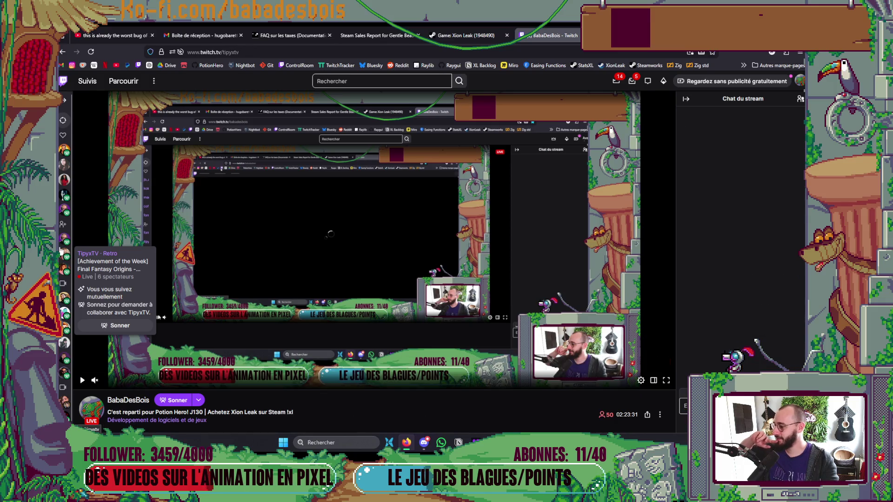